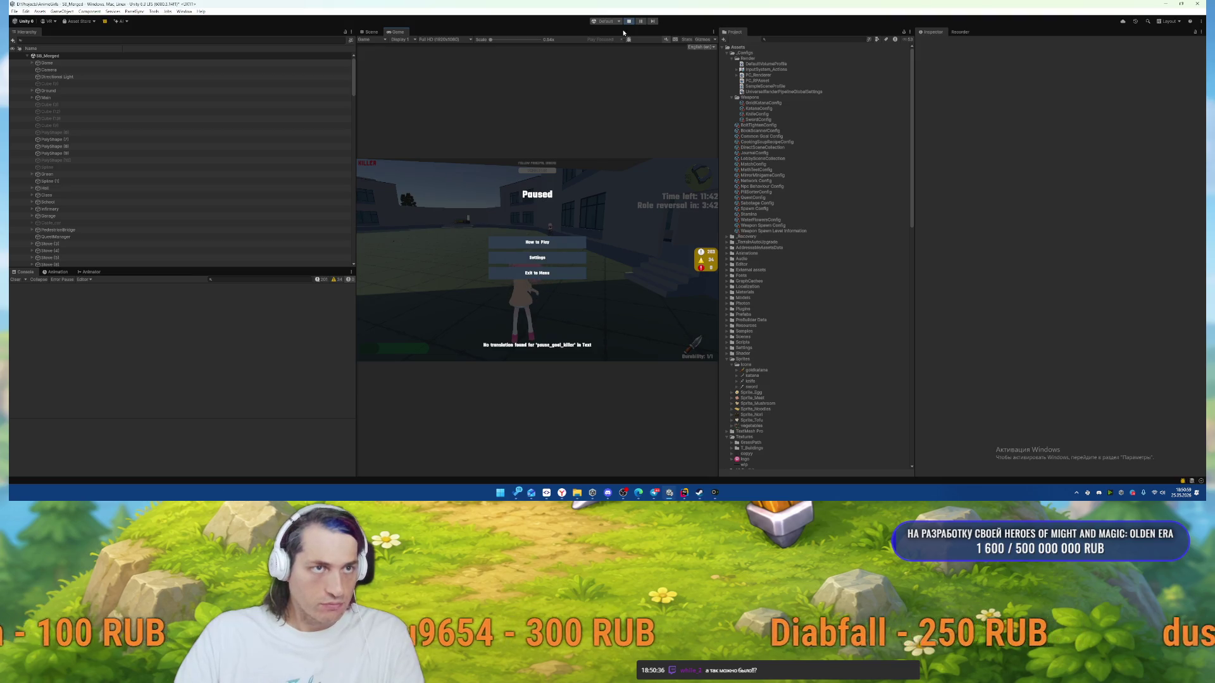
Commit all 14 changed config, sprite and prefab files with the prefilled message.
{"action": "mouse_move", "coordinate": [547, 492]}
{"action": "left_click", "coordinate": [519, 471]}
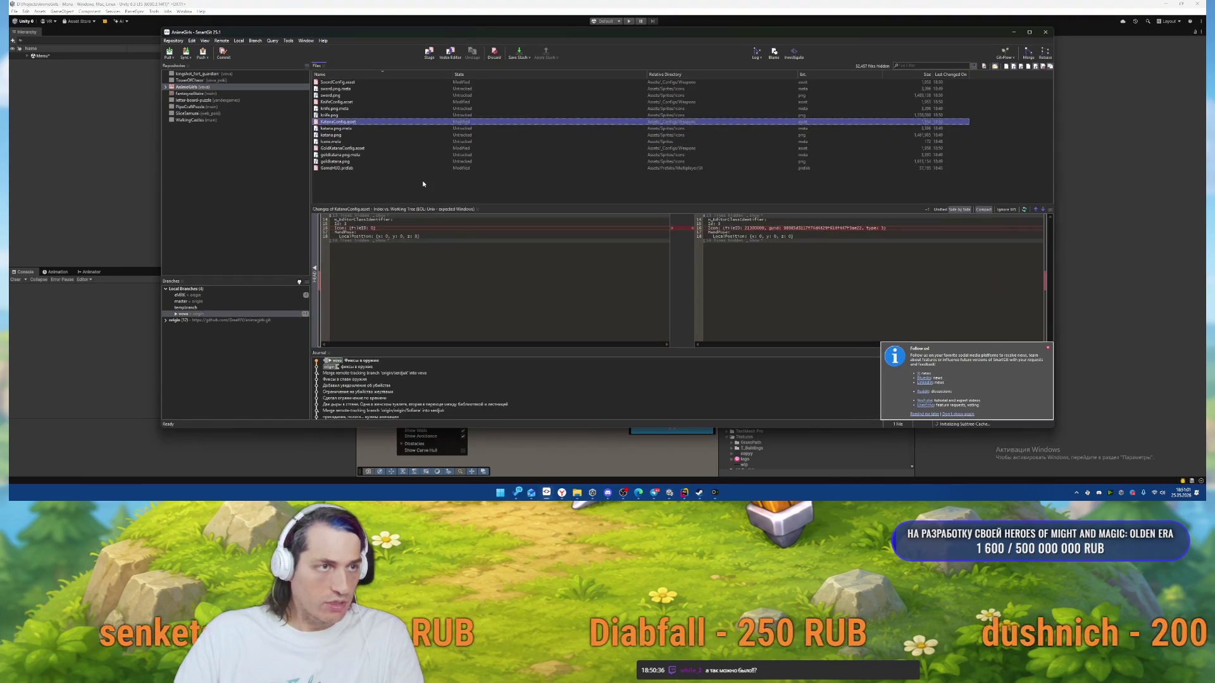
{"action": "key", "text": "ctrl+a"}
{"action": "right_click", "coordinate": [412, 129]}
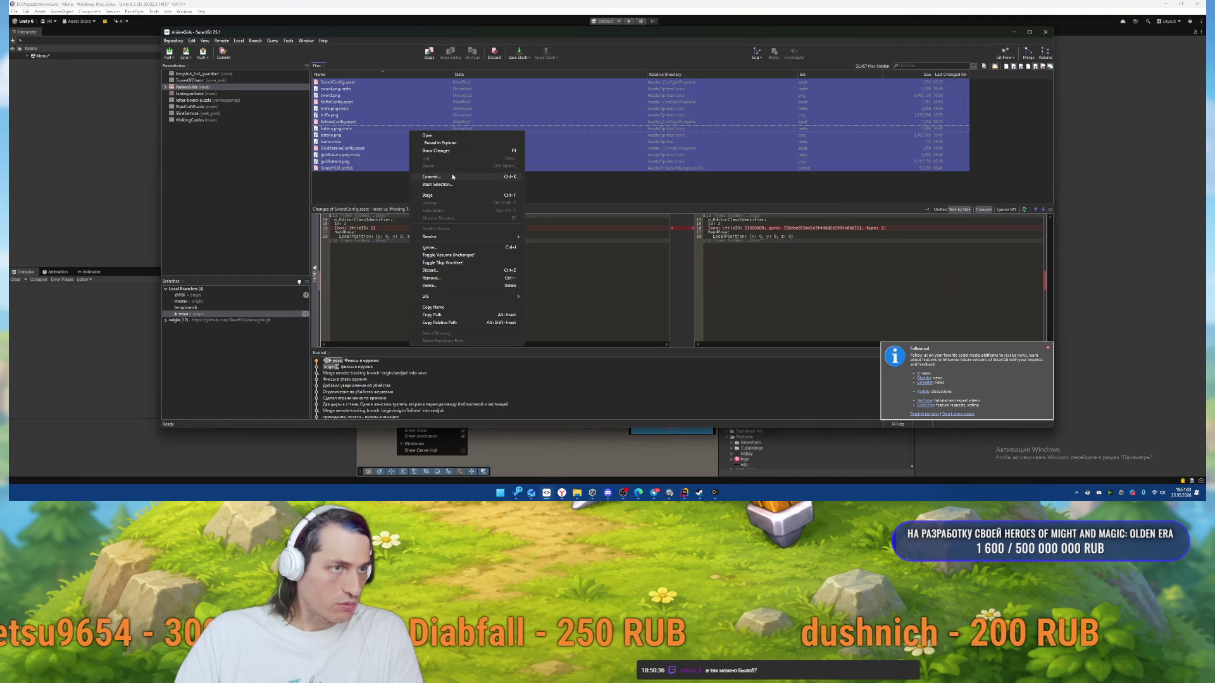
{"action": "left_click", "coordinate": [431, 176]}
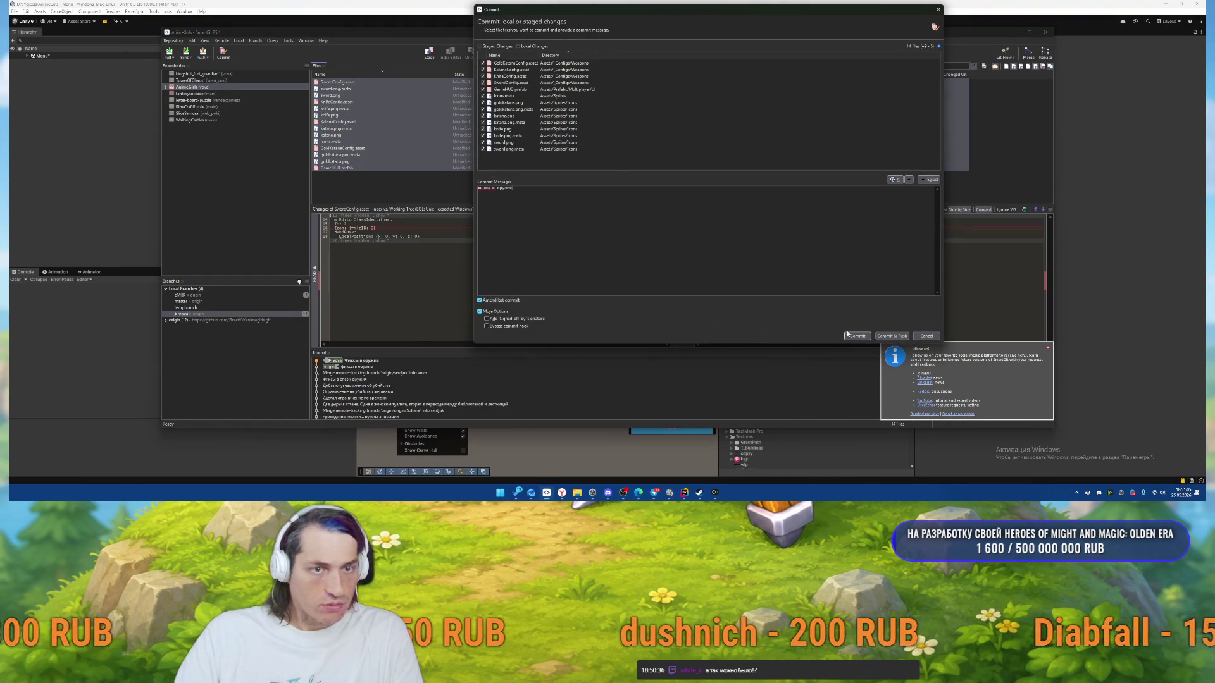
{"action": "key", "text": "Return"}
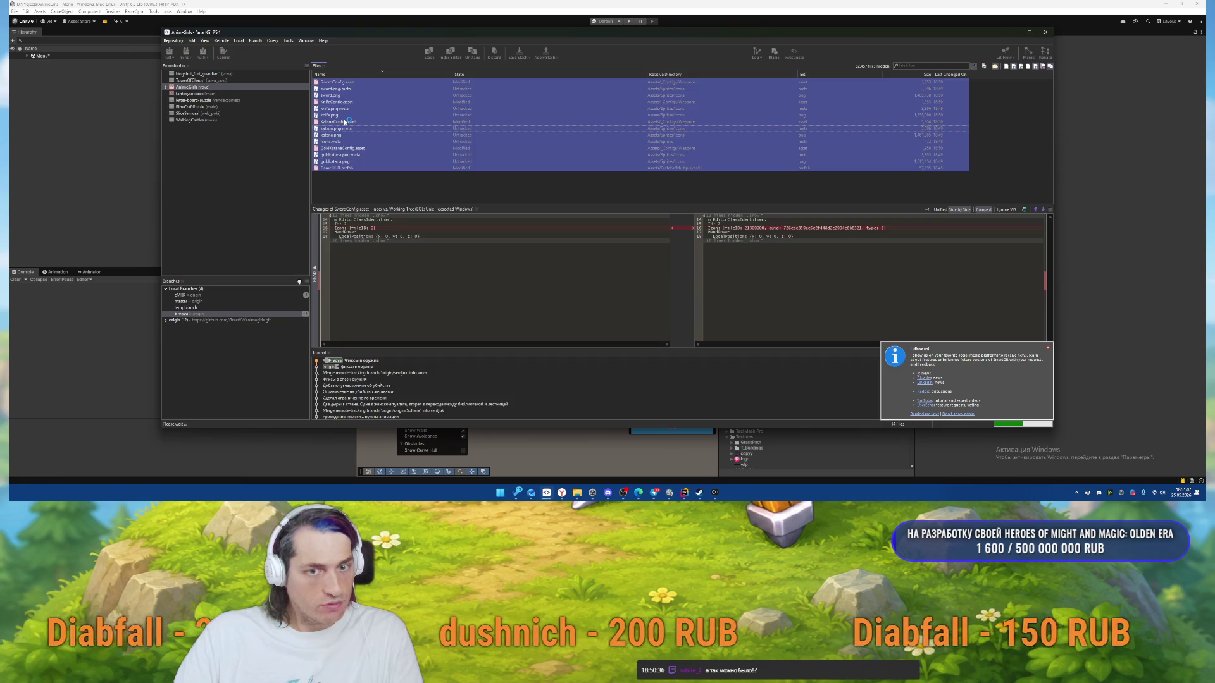
{"action": "left_click", "coordinate": [921, 406]}
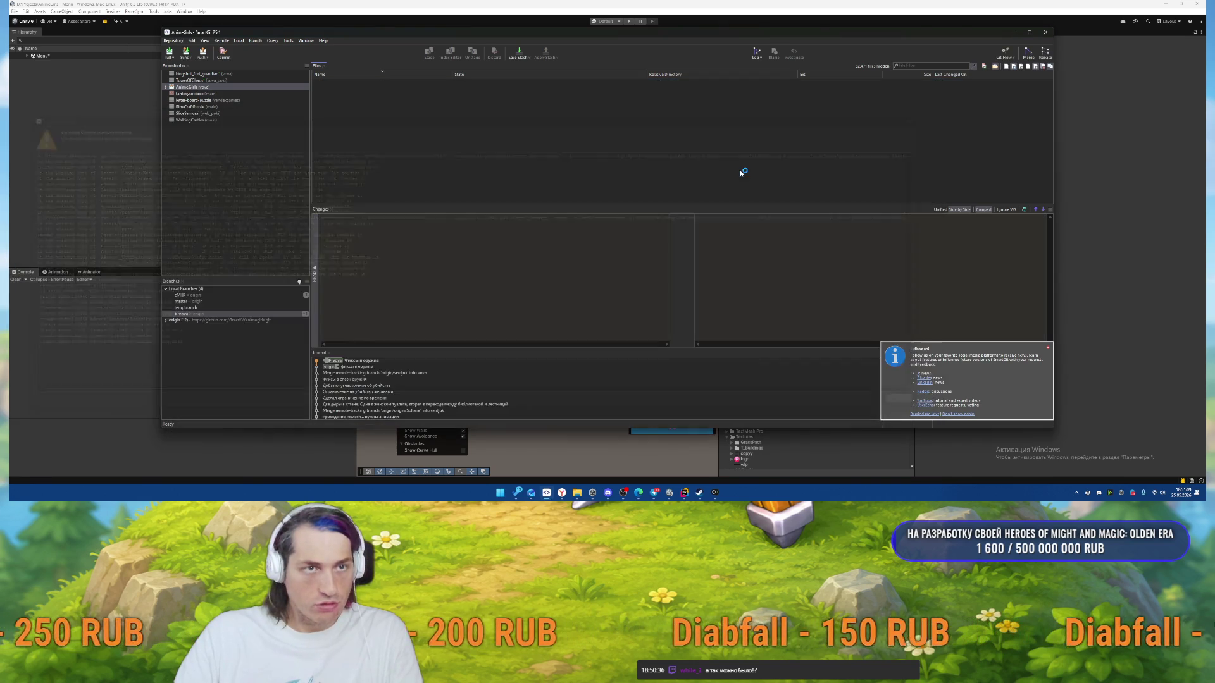
Open the repository log and select the latest merge commit.
{"action": "key", "text": "ctrl+l"}
{"action": "left_click", "coordinate": [253, 68]}
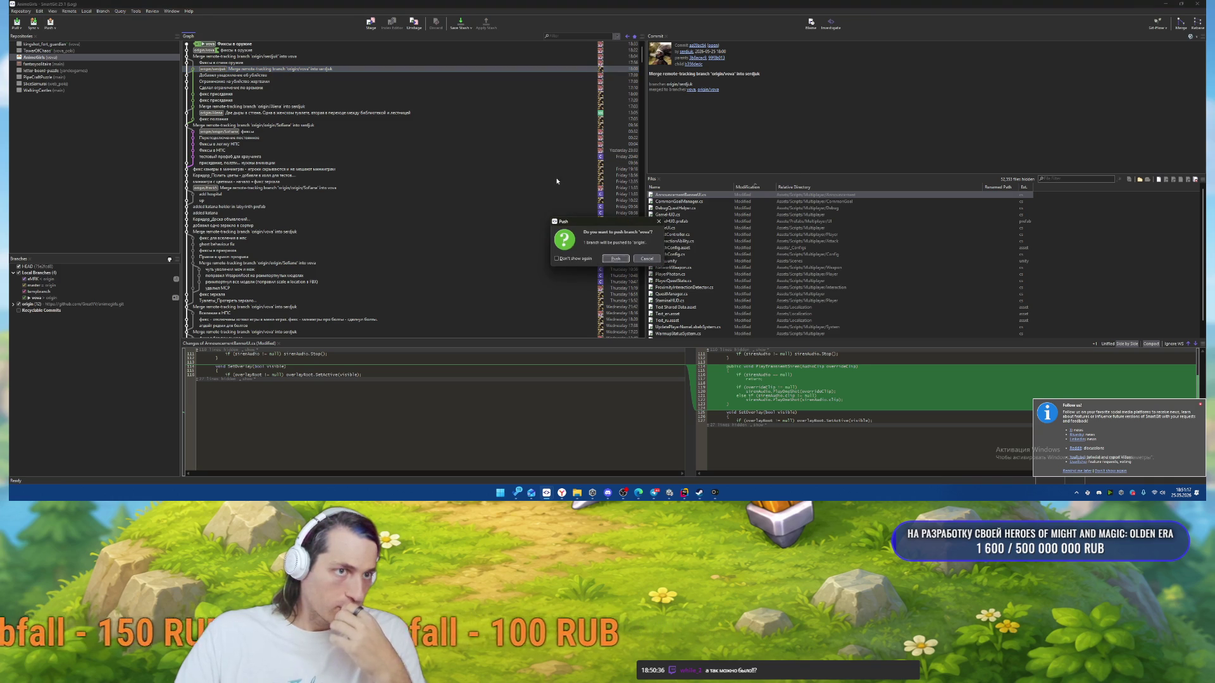
{"action": "left_click", "coordinate": [686, 497]}
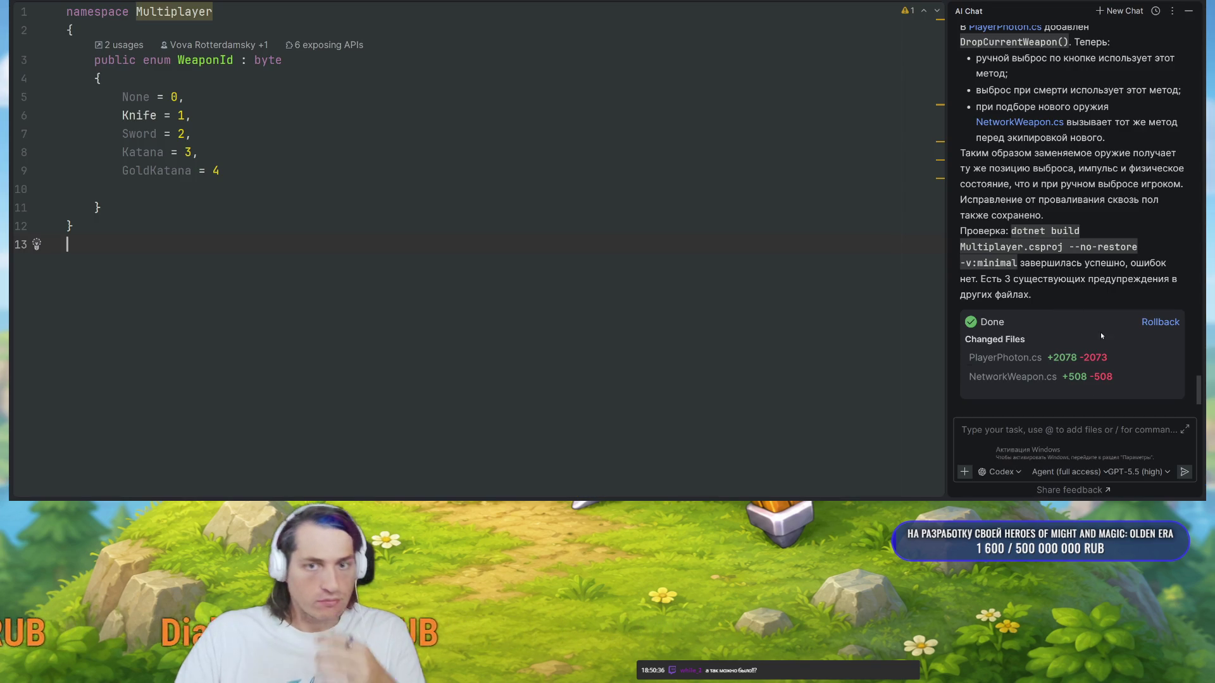
In a new AI chat, ask that picking up a weapon not play the strike animation ('проигрывалась анимация удара').
{"action": "left_click", "coordinate": [1033, 452]}
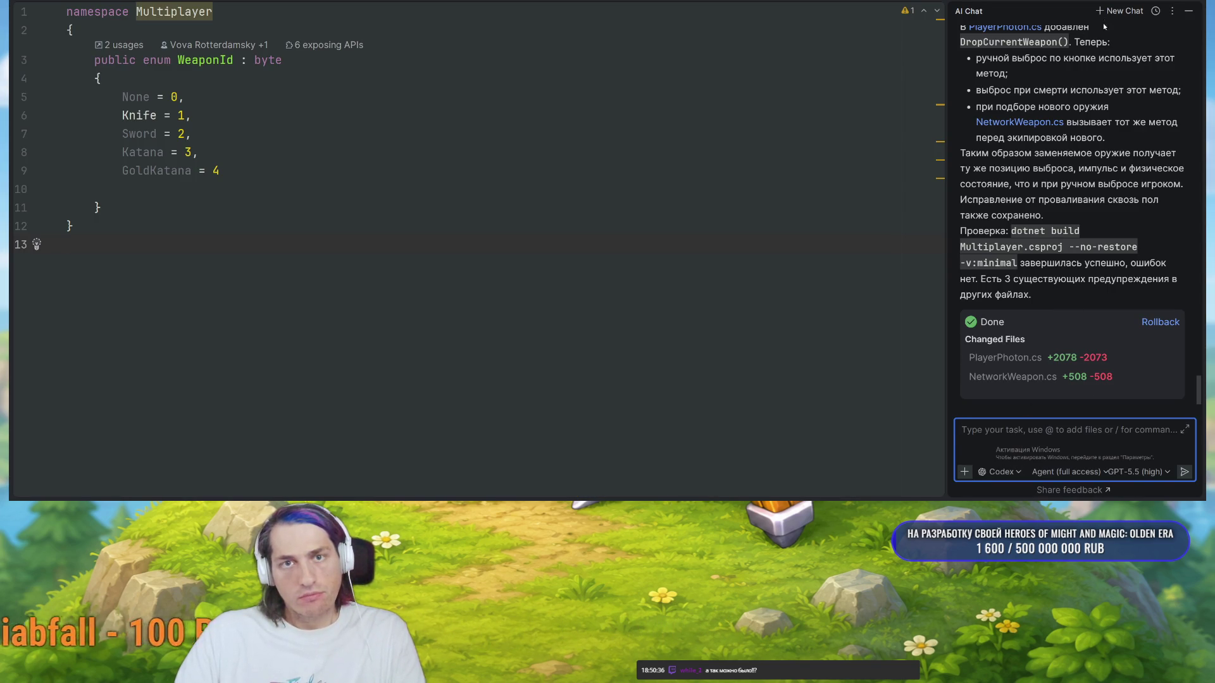
{"action": "type", "text": "сд"}
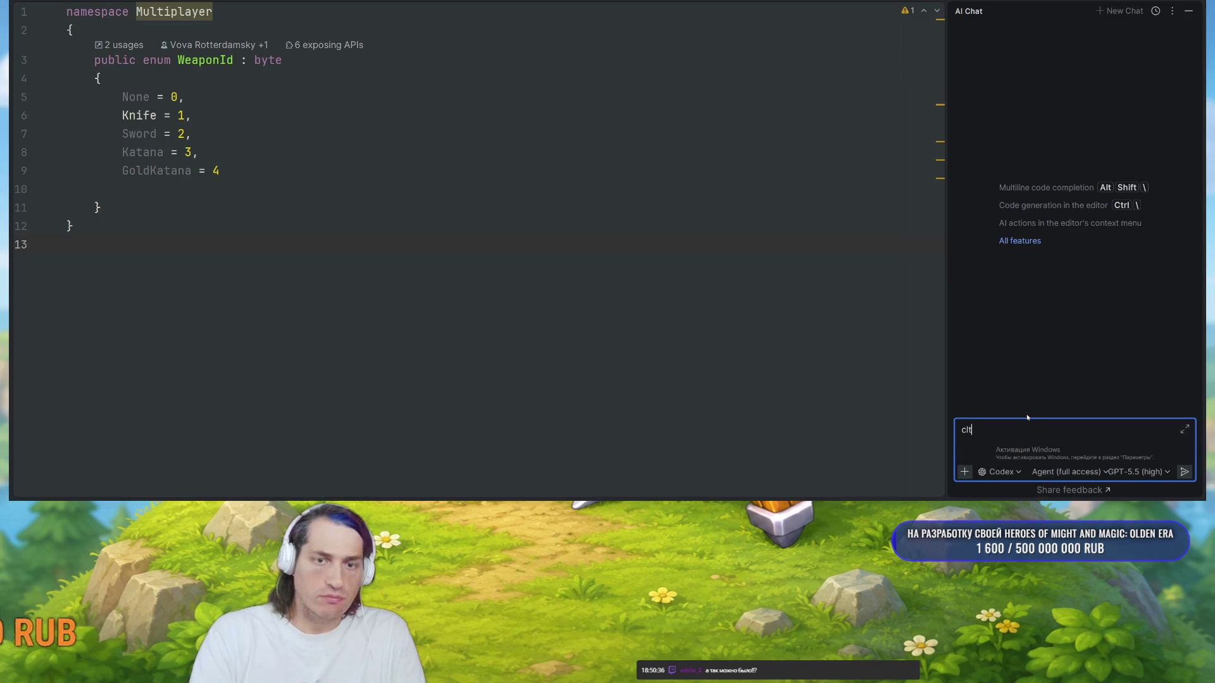
{"action": "key", "text": "BackSpace"}
{"action": "key", "text": "BackSpace"}
{"action": "key", "text": "BackSpace"}
{"action": "type", "text": "так чтобы при взятии оружия не наносился"}
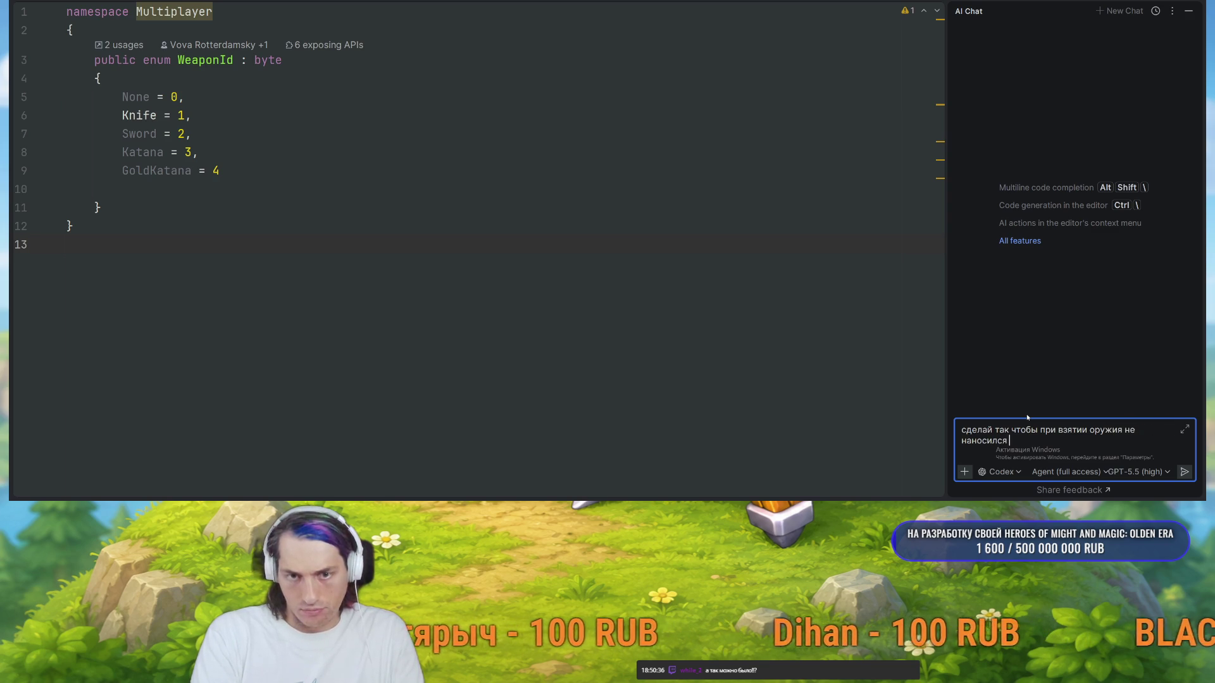
{"action": "key", "text": "BackSpace"}
{"action": "key", "text": "BackSpace"}
{"action": "key", "text": "BackSpace"}
{"action": "key", "text": "BackSpace"}
{"action": "key", "text": "BackSpace"}
{"action": "type", "text": "проигрывалась анимация у"}
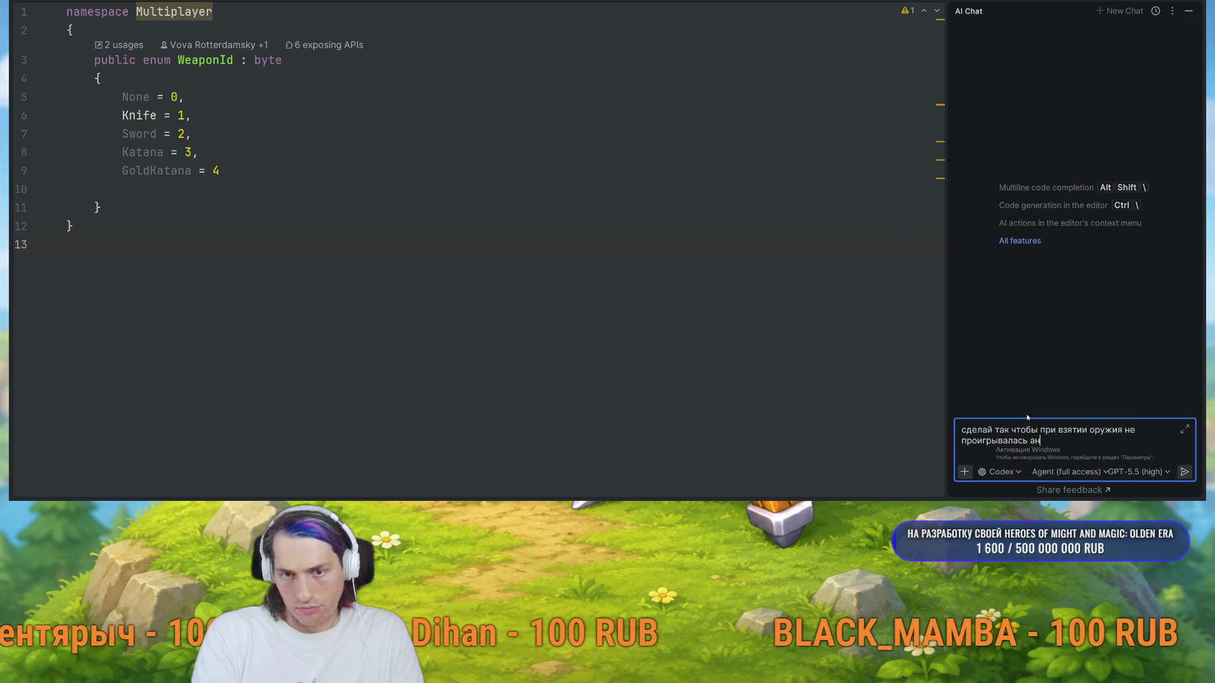
{"action": "type", "text": "дара"}
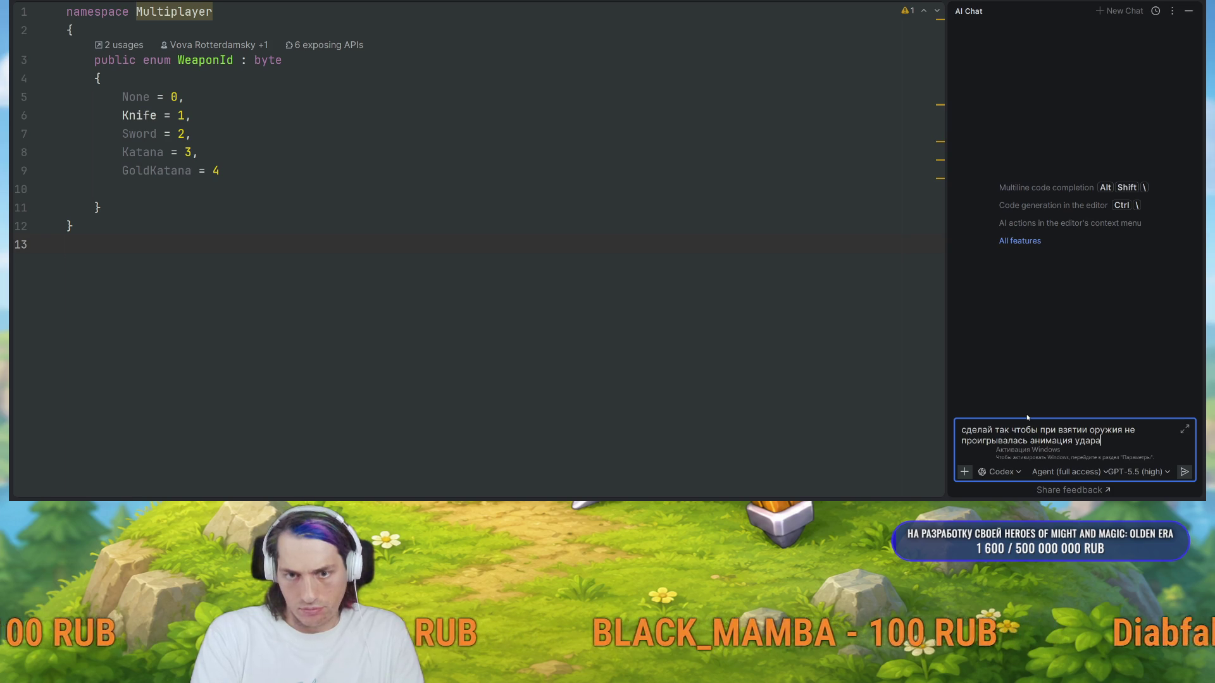
{"action": "key", "text": "shift+Return"}
{"action": "type", "text": "так уже убери проигрывание анимации кулаком"}
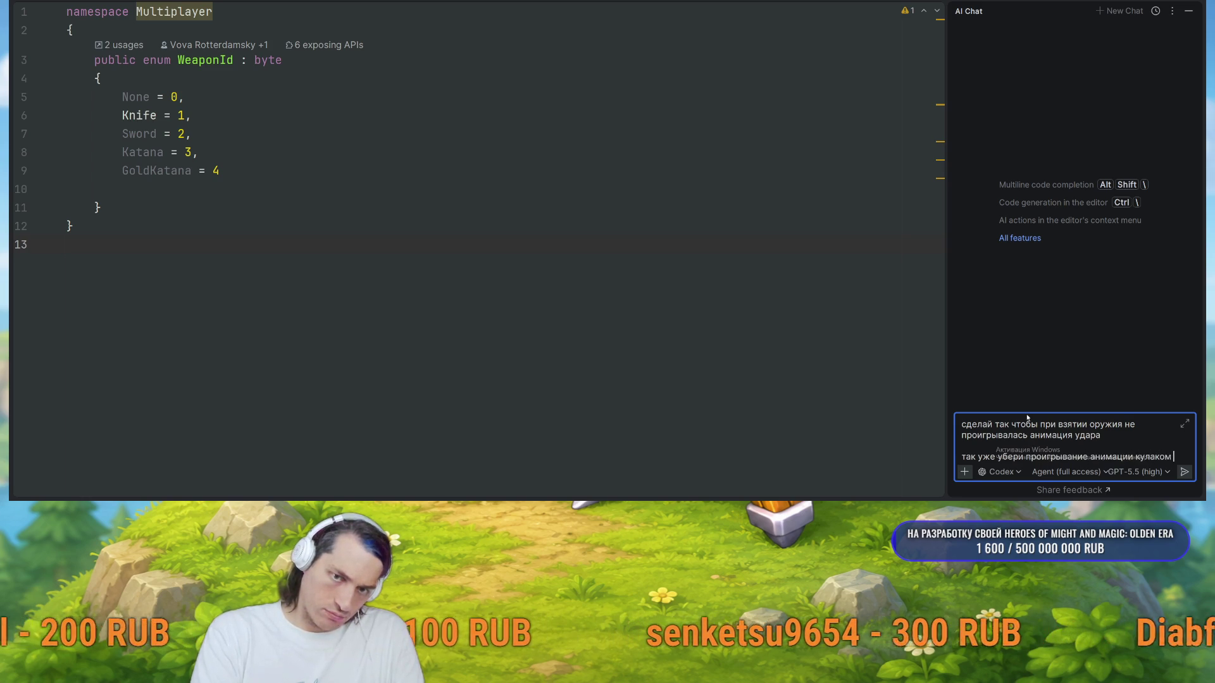
{"action": "type", "text": "при спавне скина"}
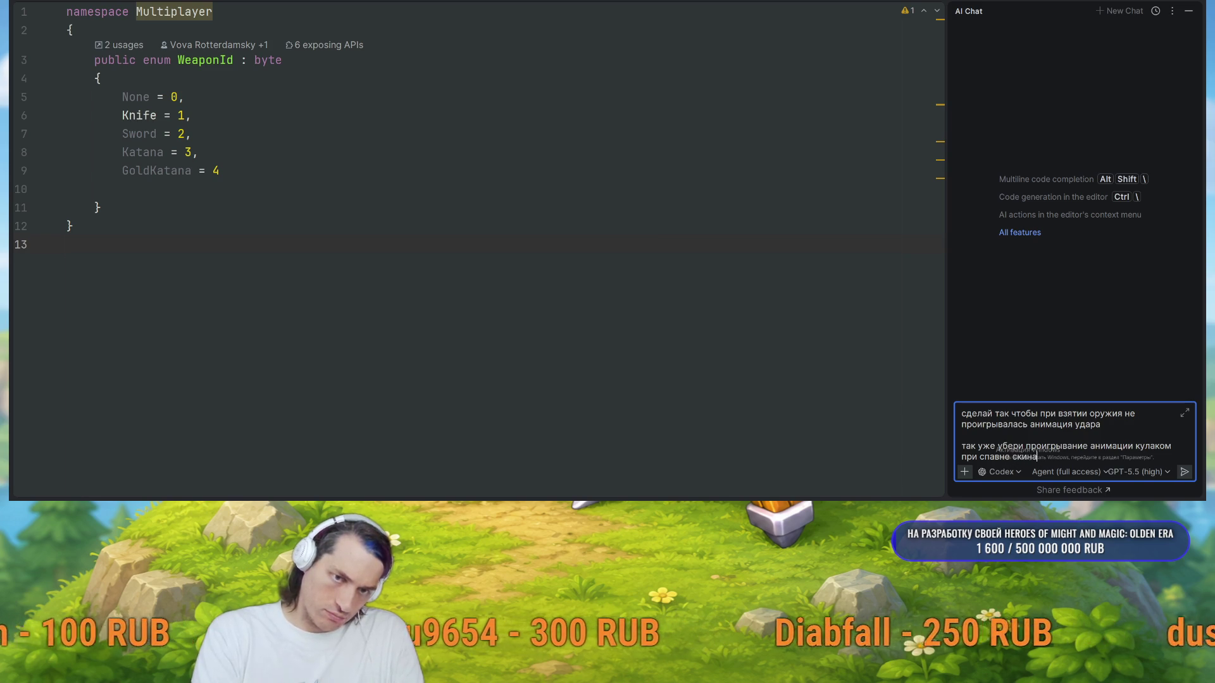
{"action": "key", "text": "Return"}
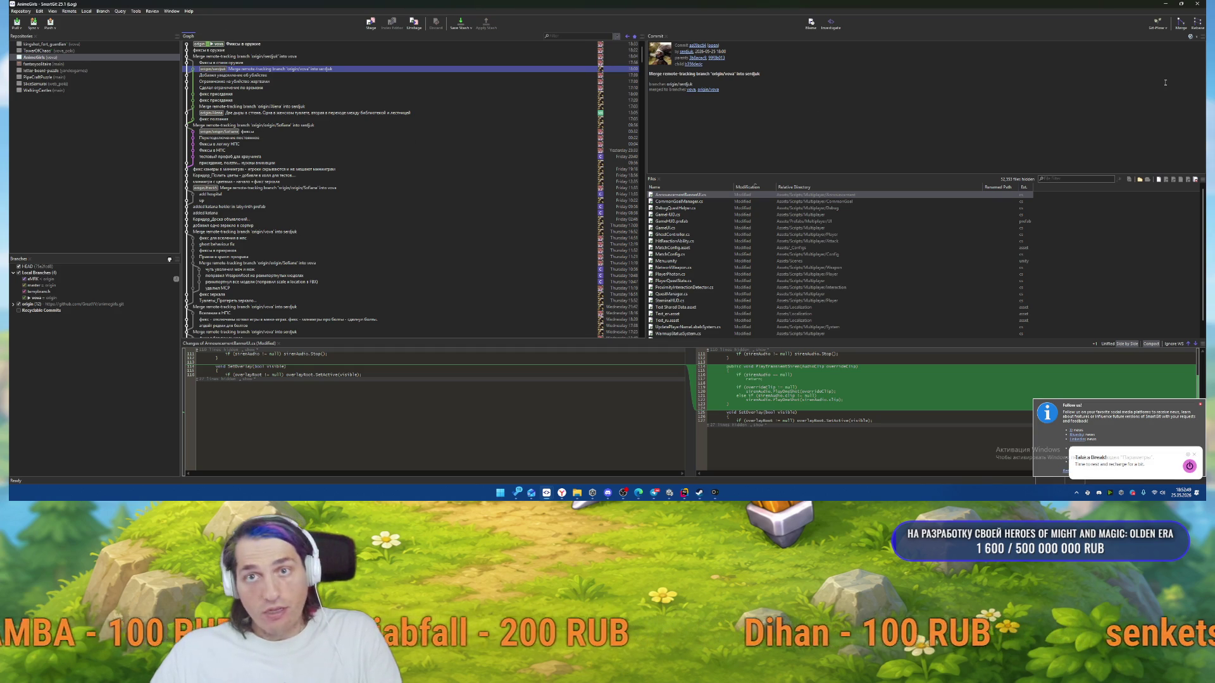
Hide SmartGit so Rider shows the agent inspecting the weapon scripts.
{"action": "left_click", "coordinate": [1166, 5]}
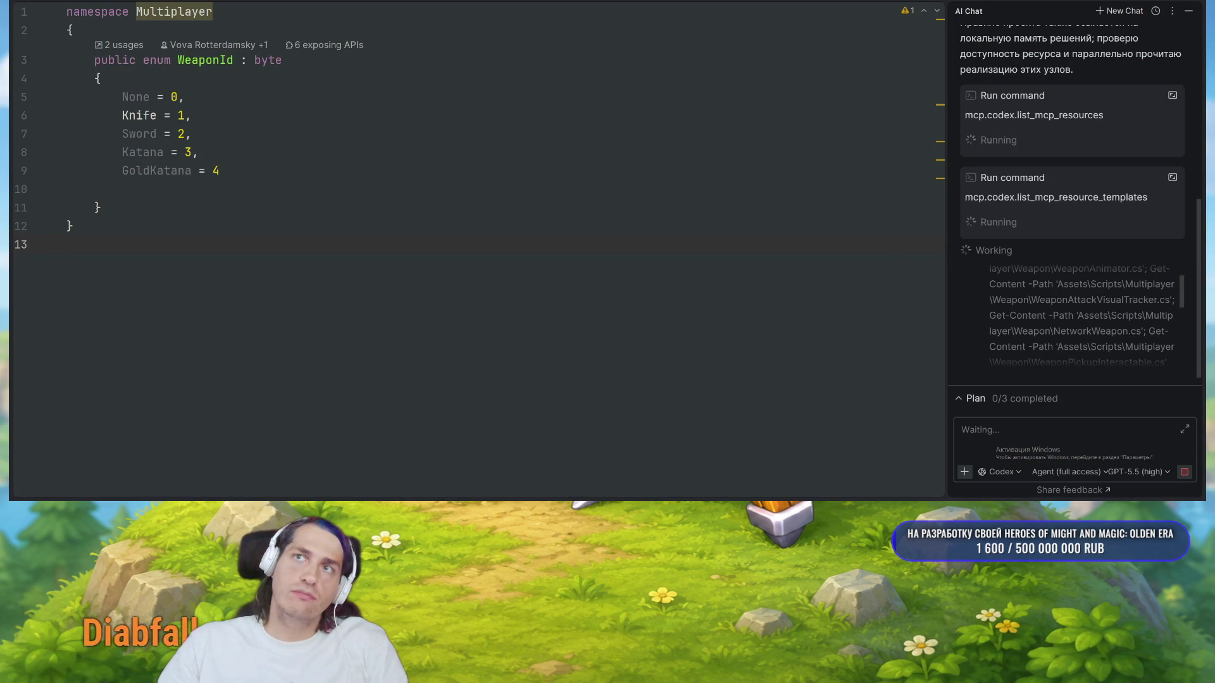
Read the agent's clean Multiplayer.csproj build report, then view the WeaponAttackVisualTracker.cs diff in SmartGit.
{"action": "left_click", "coordinate": [1069, 436]}
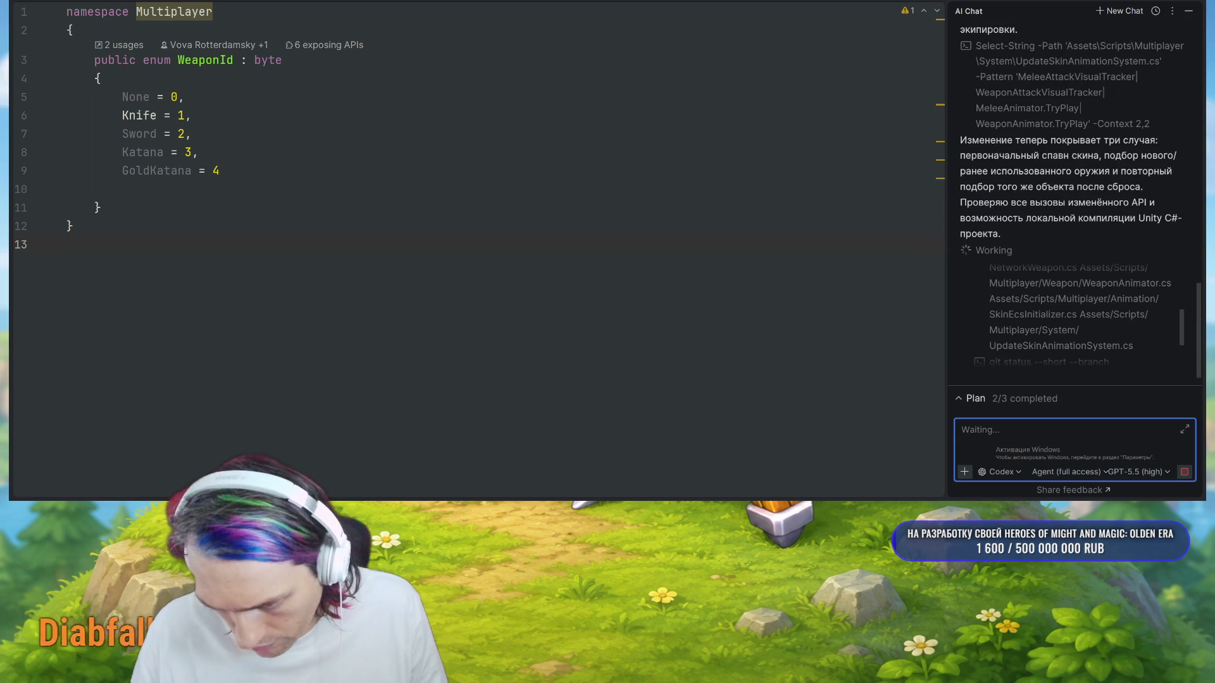
{"action": "key", "text": "alt+Tab"}
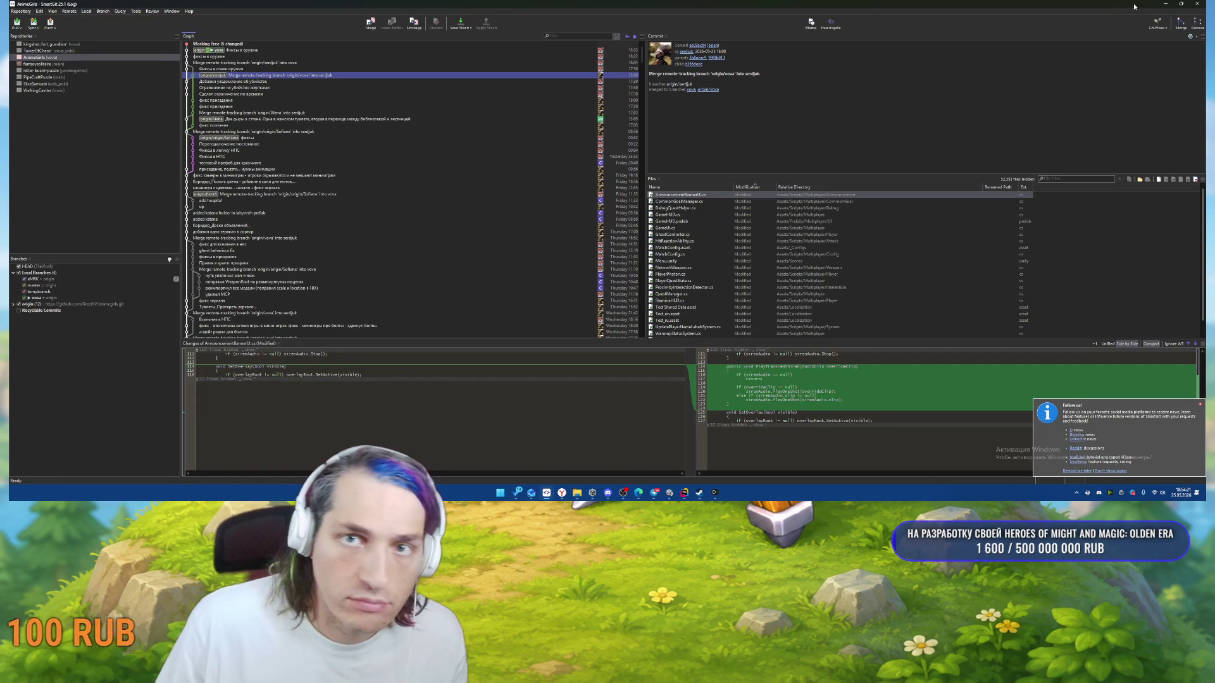
{"action": "key", "text": "alt+Tab"}
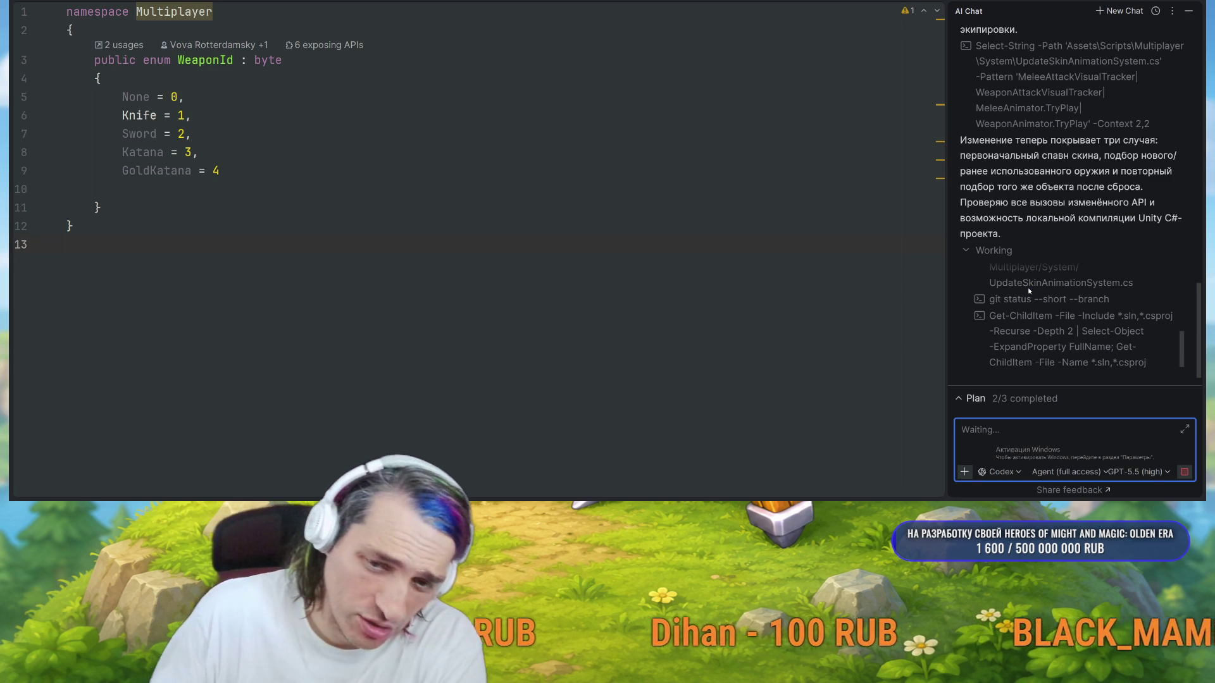
{"action": "scroll", "coordinate": [1050, 246], "scroll_direction": "up", "scroll_amount": 3}
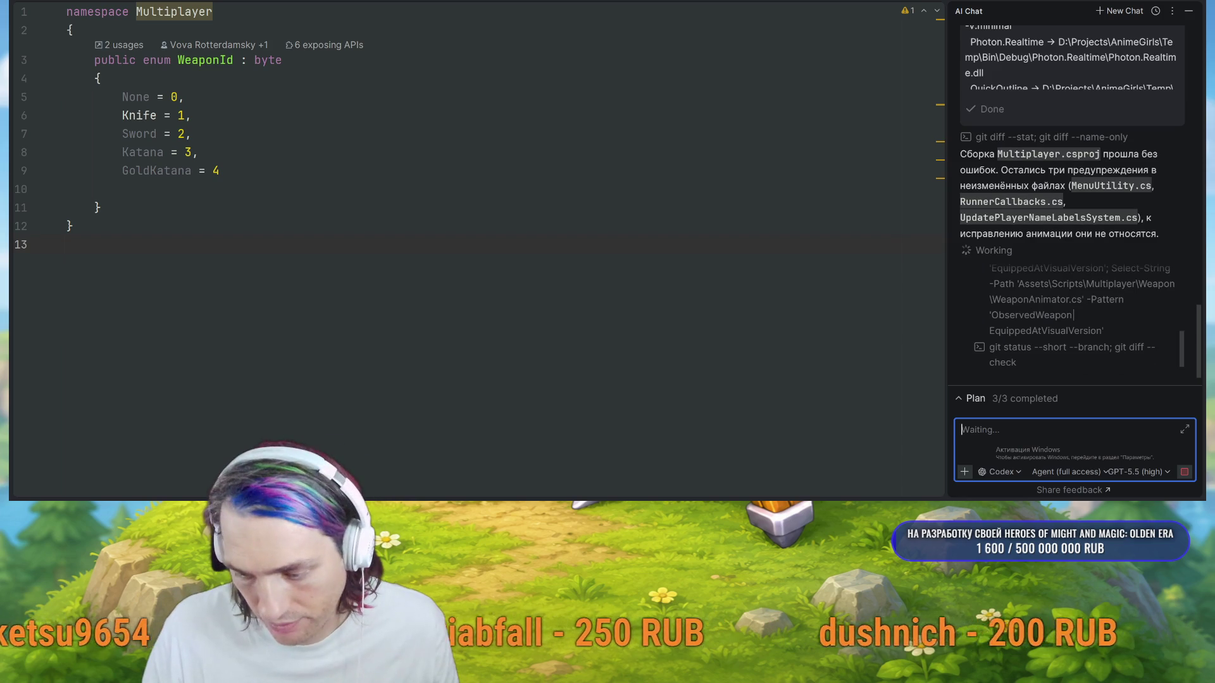
{"action": "key", "text": "alt+Tab"}
{"action": "left_click", "coordinate": [420, 83]}
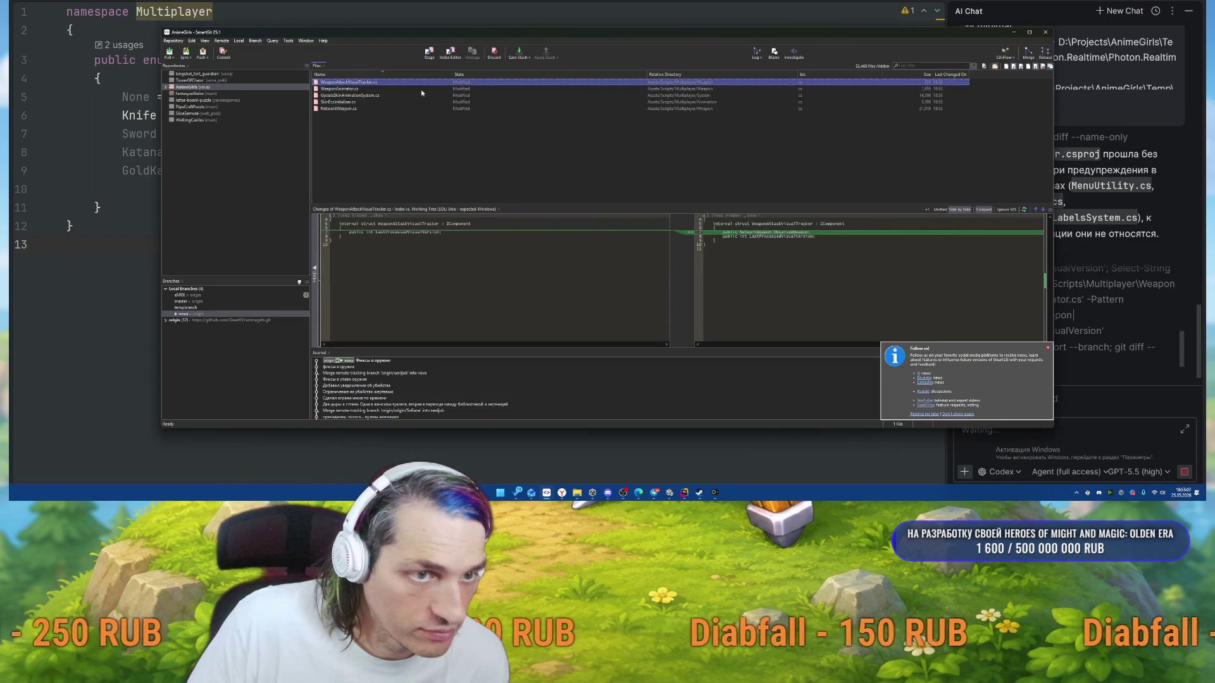
Review the diffs of UpdateSkinAnimationSystem.cs, NetworkWeapon.cs and the other changed scripts.
{"action": "left_click", "coordinate": [421, 94]}
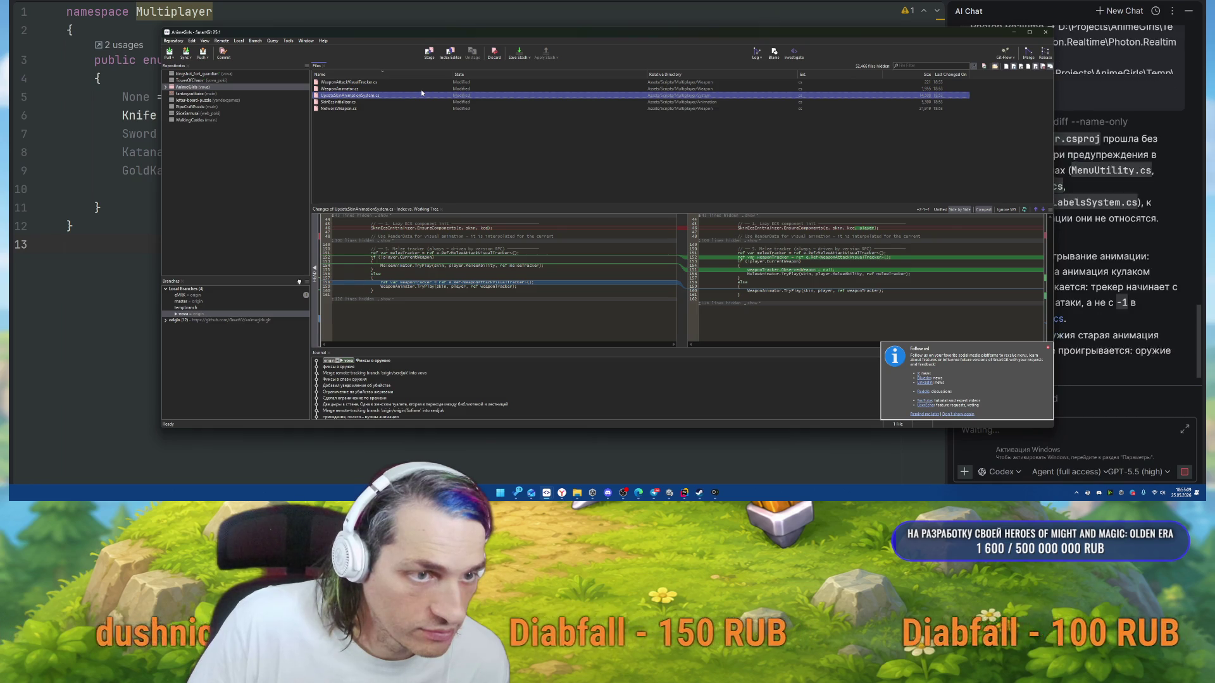
{"action": "key", "text": "Down"}
{"action": "key", "text": "Down"}
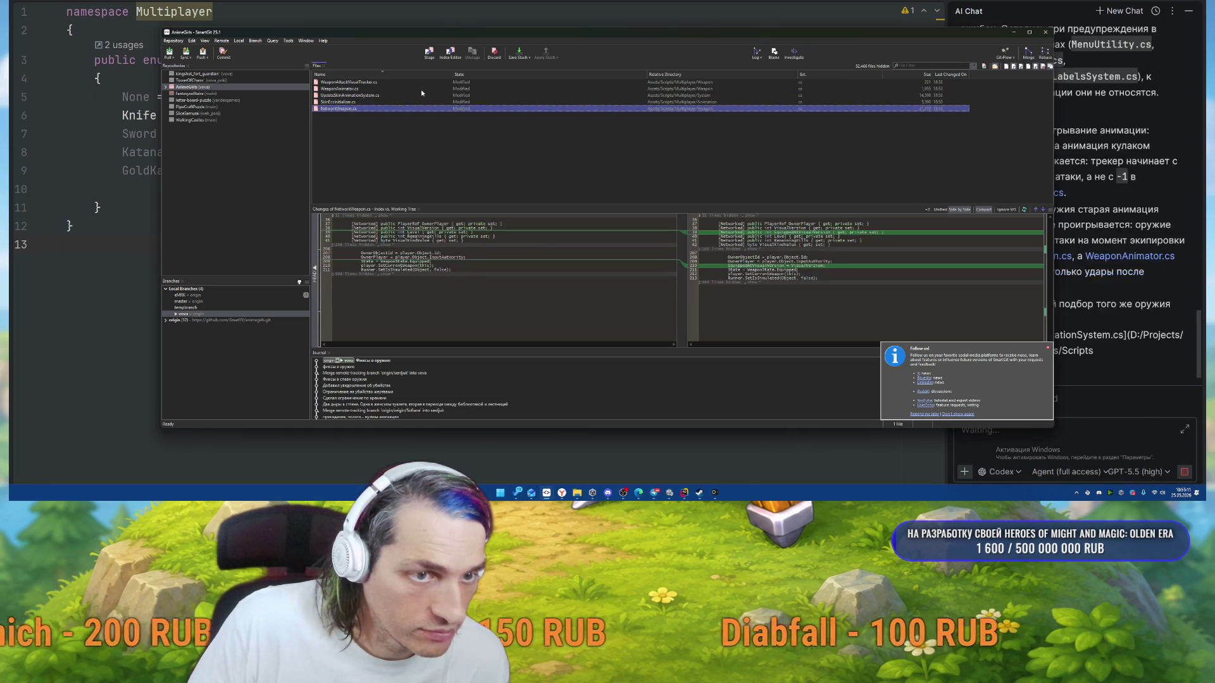
{"action": "key", "text": "Up"}
{"action": "key", "text": "Up"}
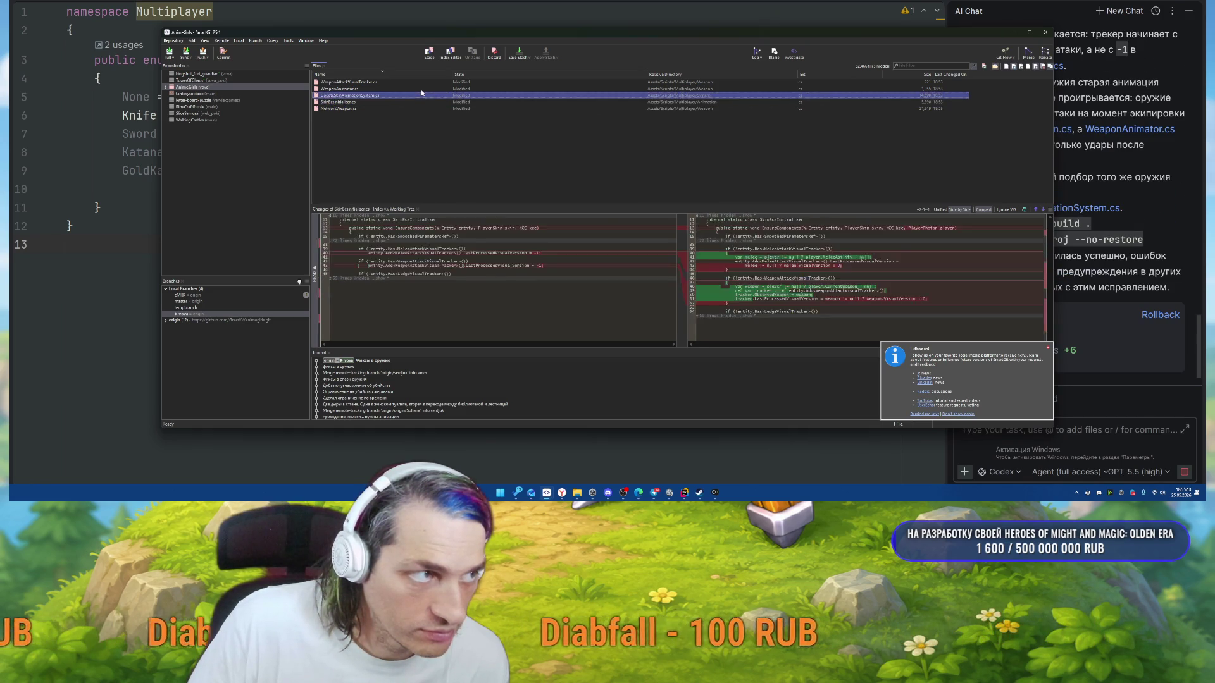
{"action": "key", "text": "alt+Tab"}
{"action": "key", "text": "alt+Tab"}
{"action": "key", "text": "alt+Tab"}
{"action": "key", "text": "alt+Tab"}
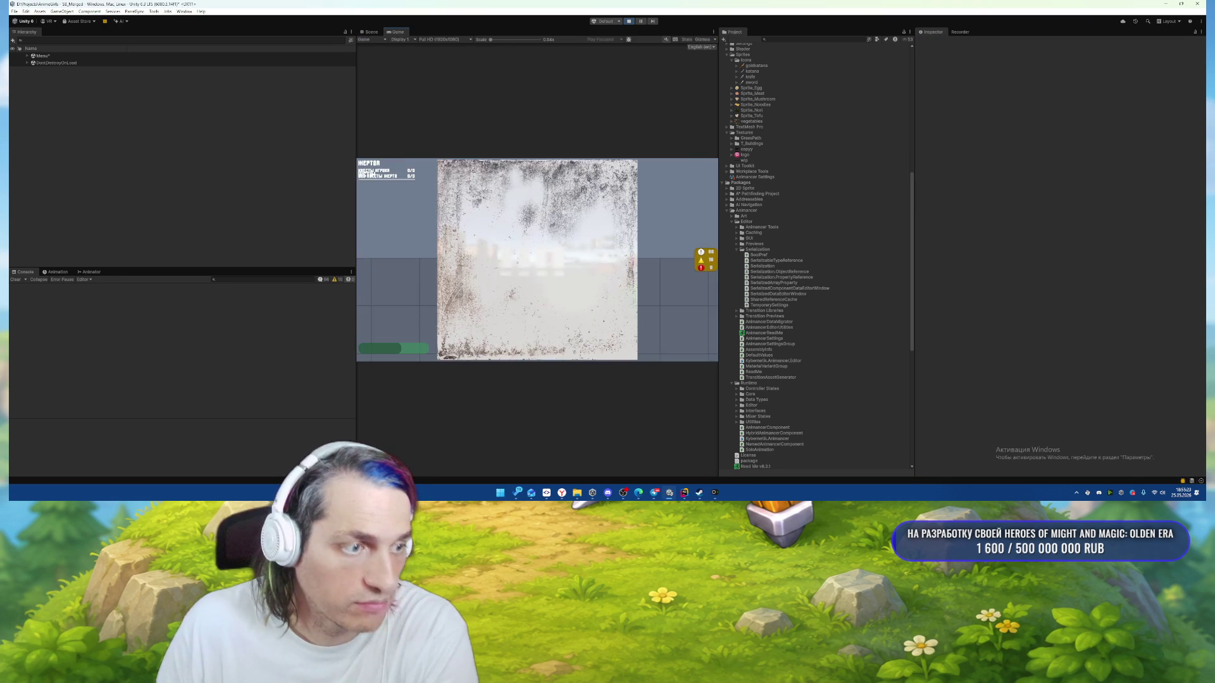
Walk the character onto the trampoline, then pause and stop the playtest.
{"action": "key", "text": "w"}
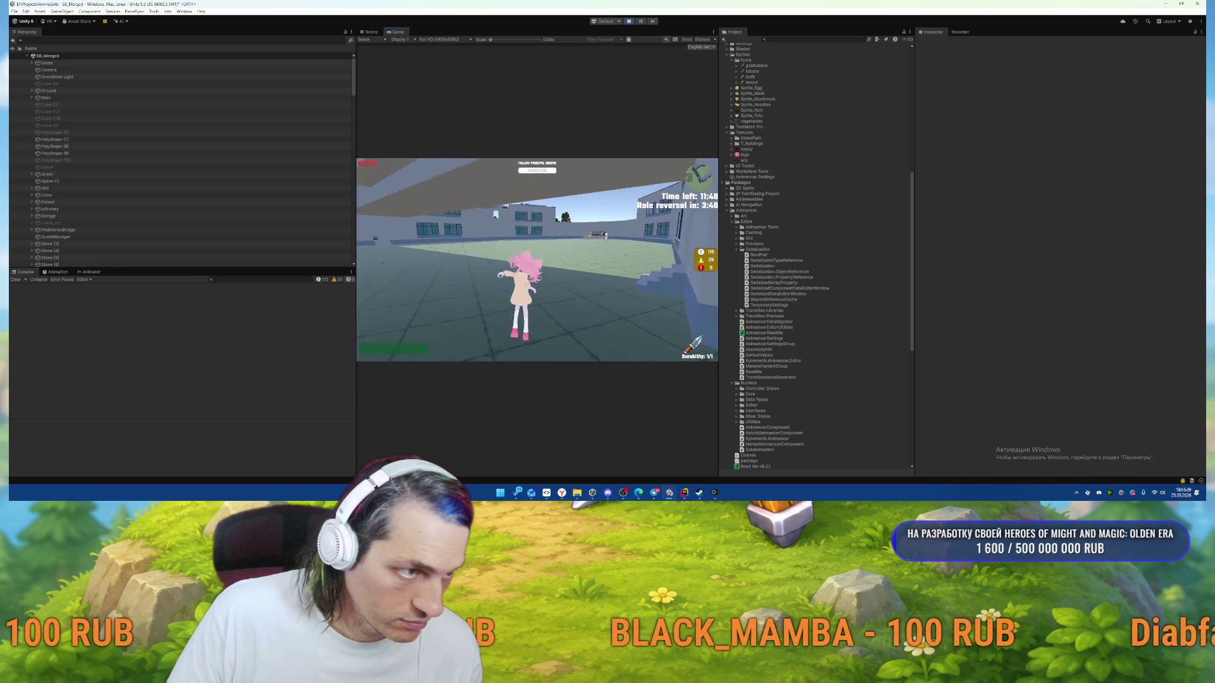
{"action": "key", "text": "Escape"}
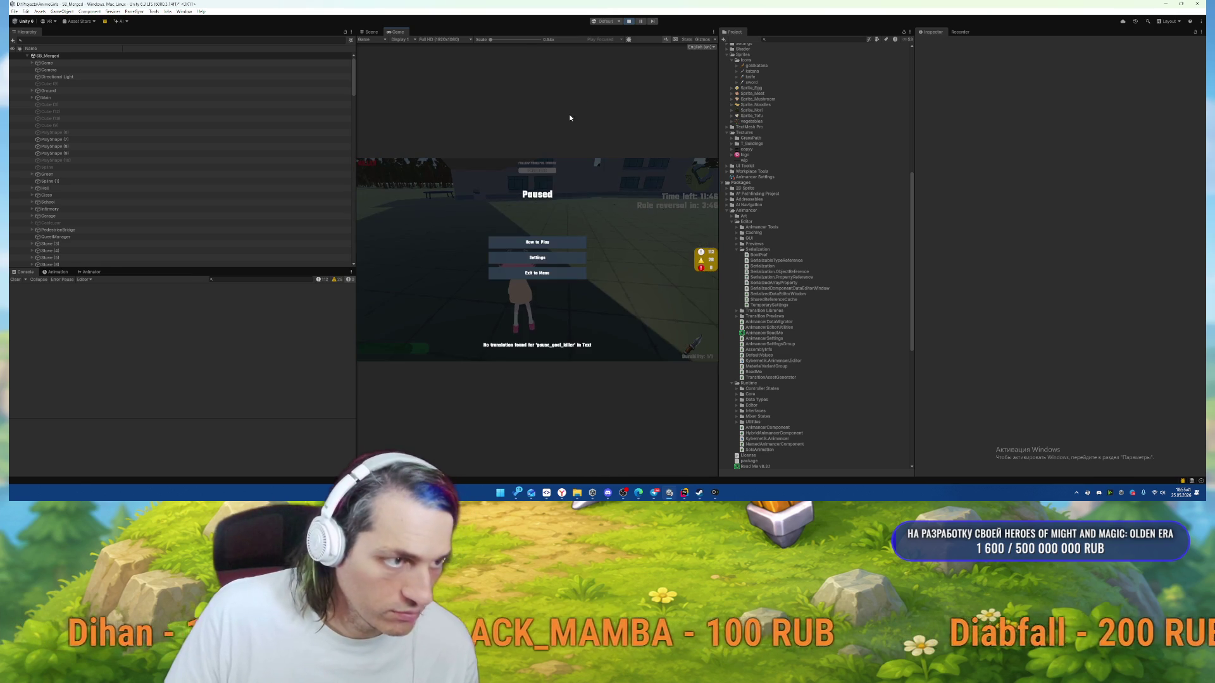
{"action": "left_click", "coordinate": [625, 23]}
{"action": "scroll", "coordinate": [837, 222], "scroll_direction": "up", "scroll_amount": 10}
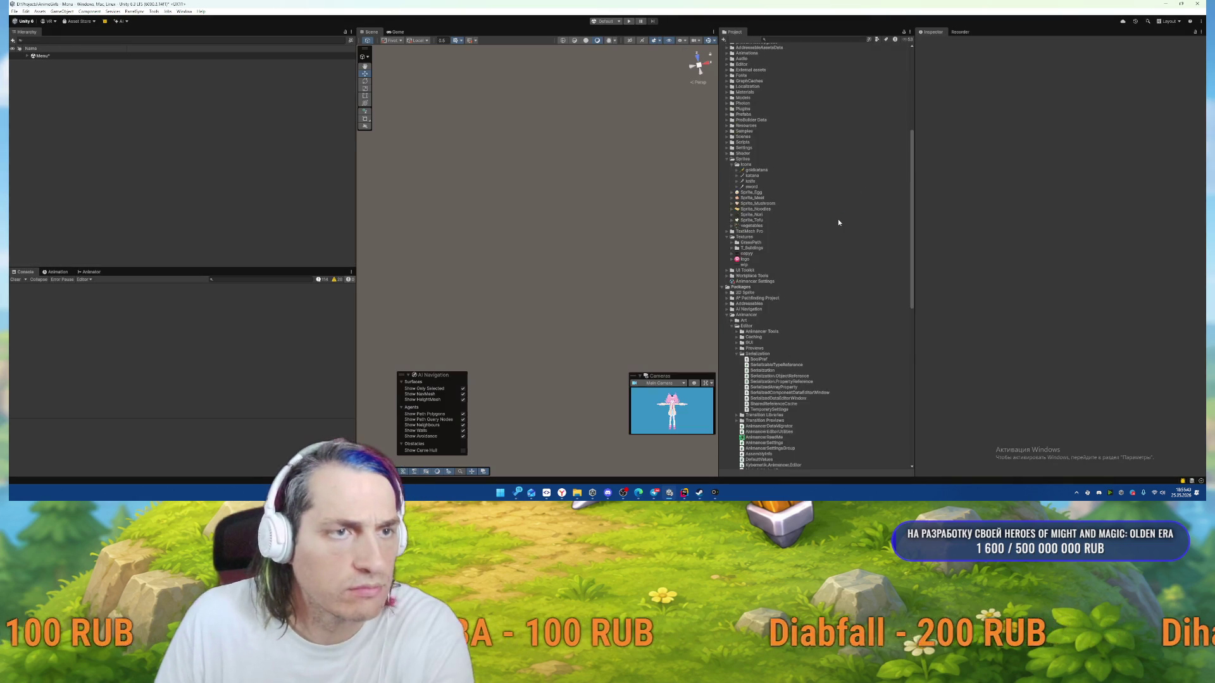
Set KnifeConfig's Idle animation speed to 3, expand Walk and Run, and enter Play mode.
{"action": "left_click", "coordinate": [756, 113]}
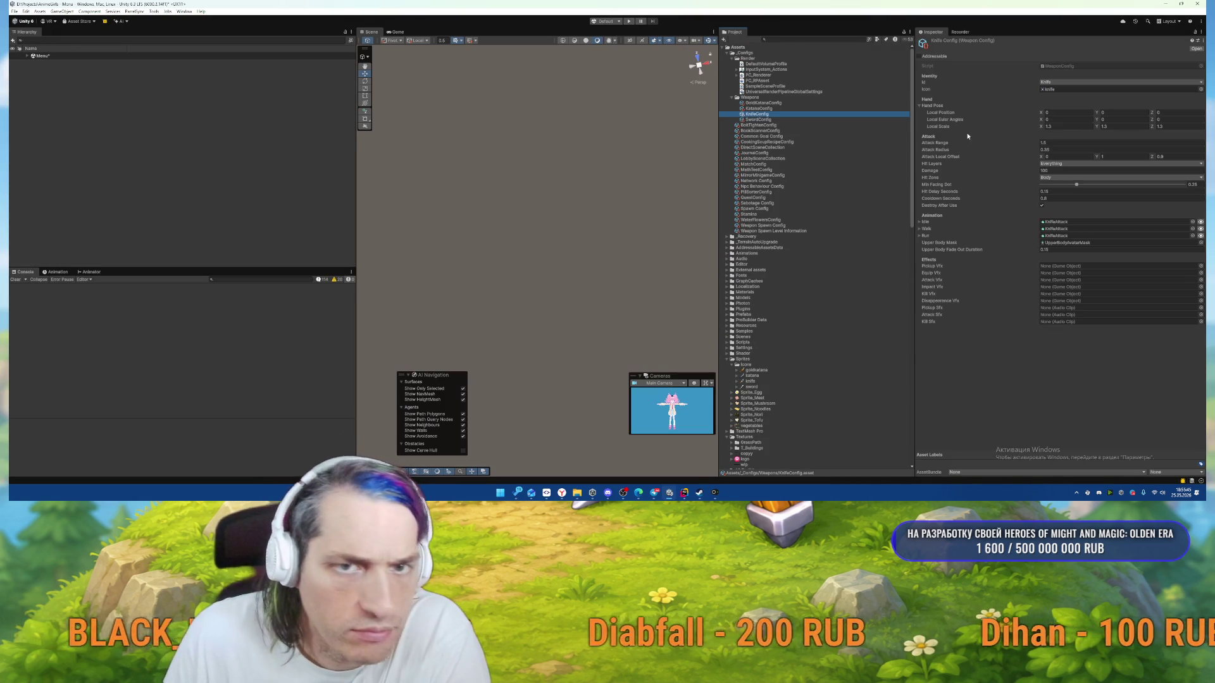
{"action": "left_click", "coordinate": [1053, 222]}
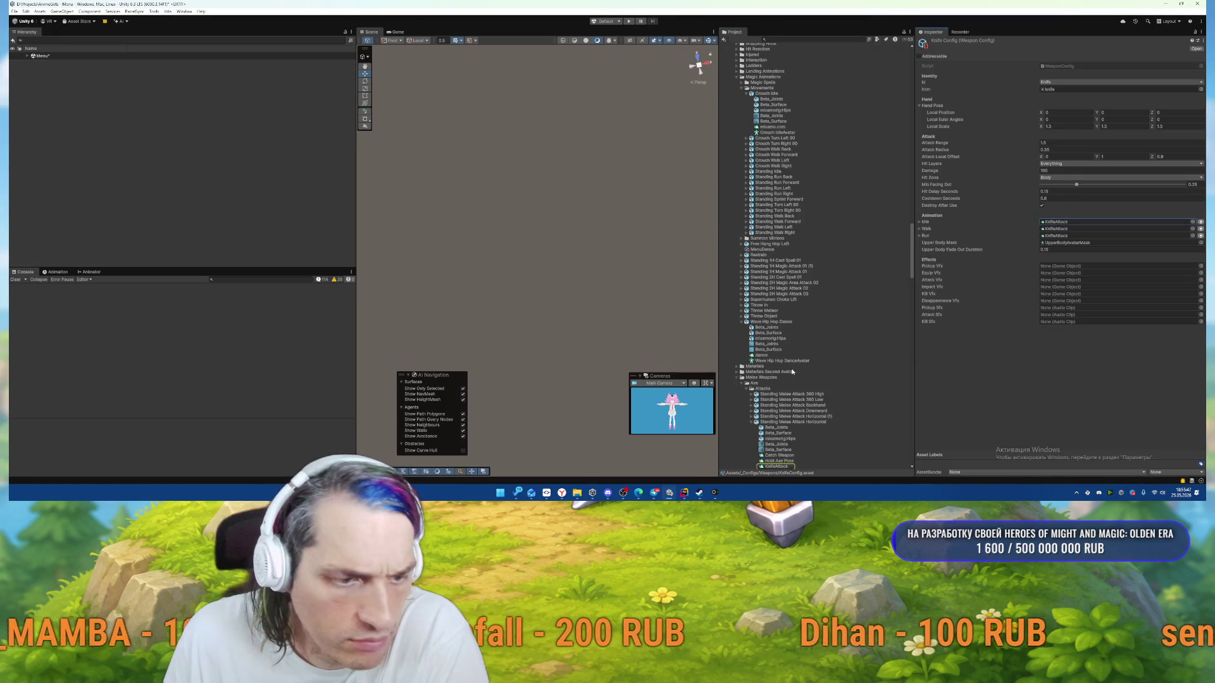
{"action": "scroll", "coordinate": [785, 378], "scroll_direction": "down", "scroll_amount": 3}
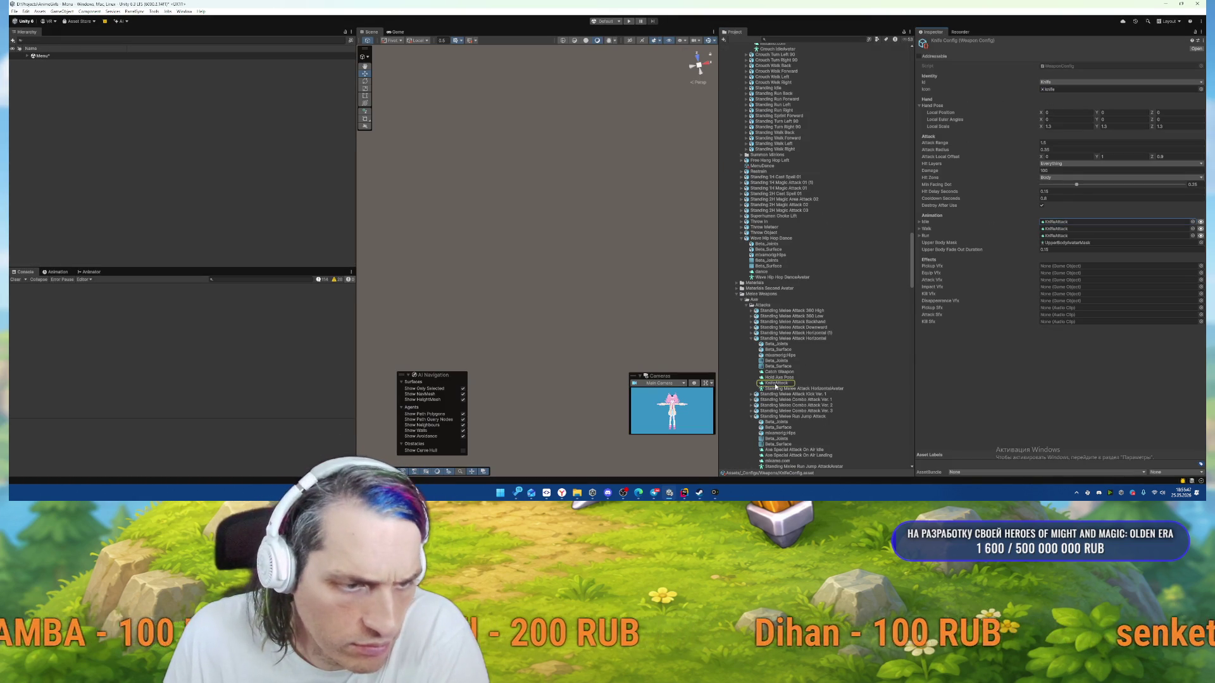
{"action": "left_click", "coordinate": [919, 222]}
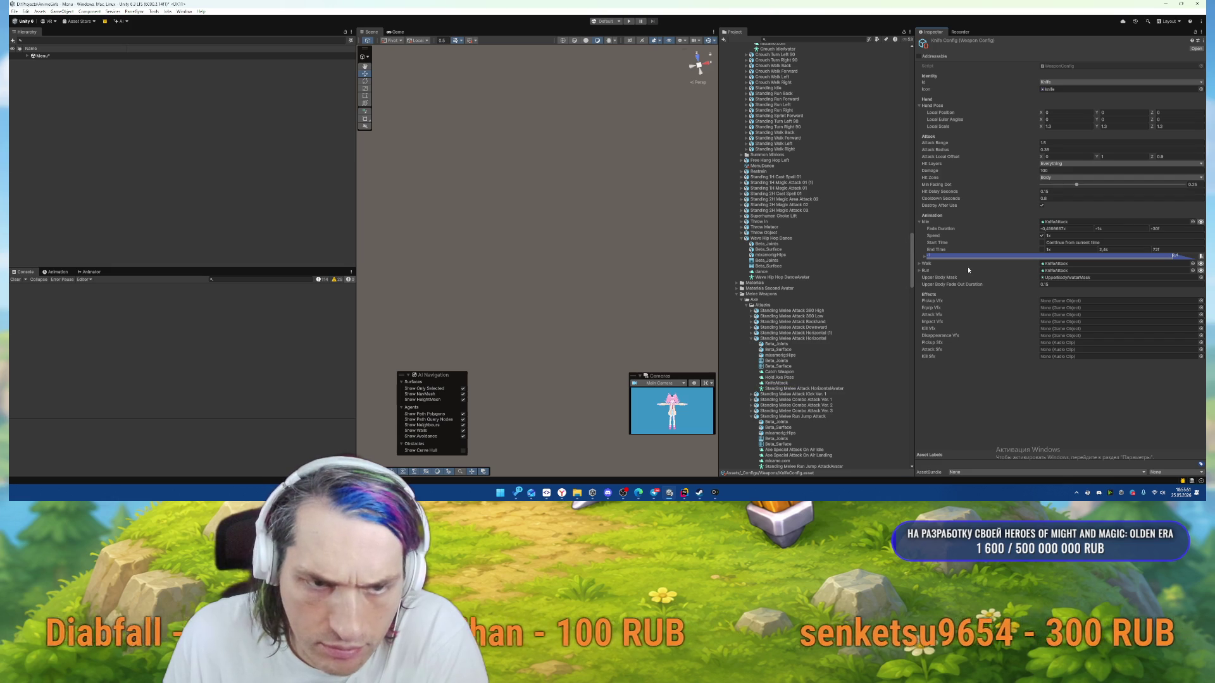
{"action": "left_click", "coordinate": [1066, 236]}
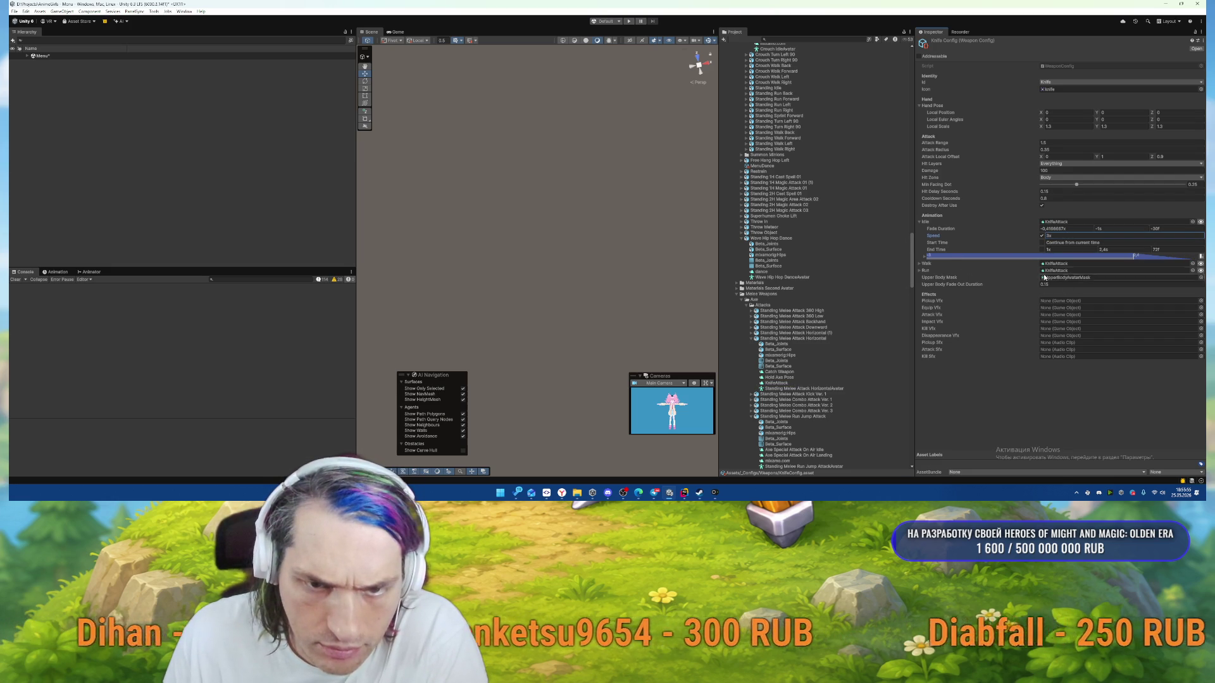
{"action": "left_click", "coordinate": [920, 264]}
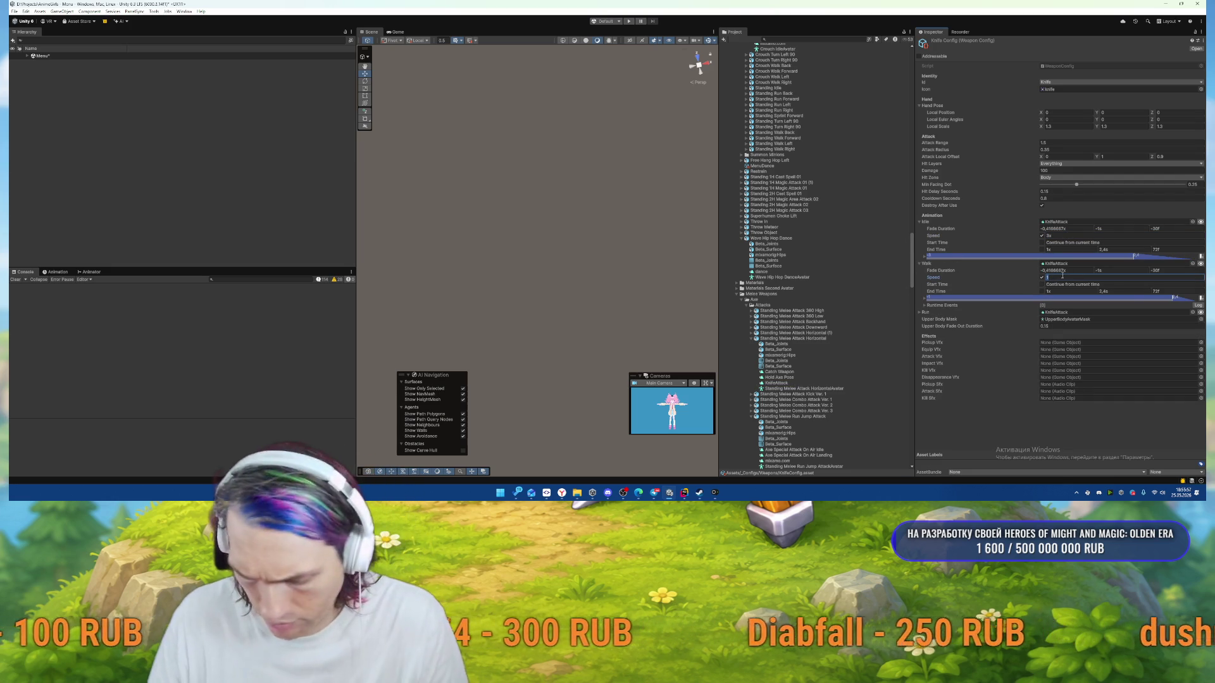
{"action": "left_click", "coordinate": [924, 313]}
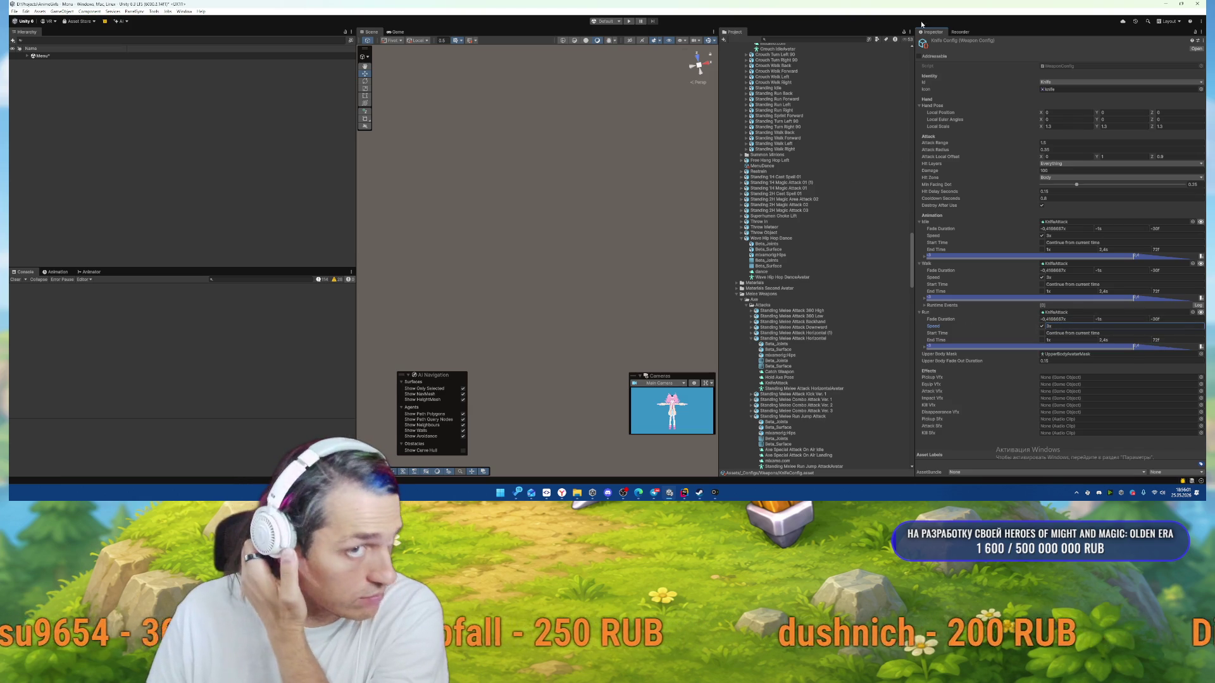
{"action": "left_click", "coordinate": [630, 23]}
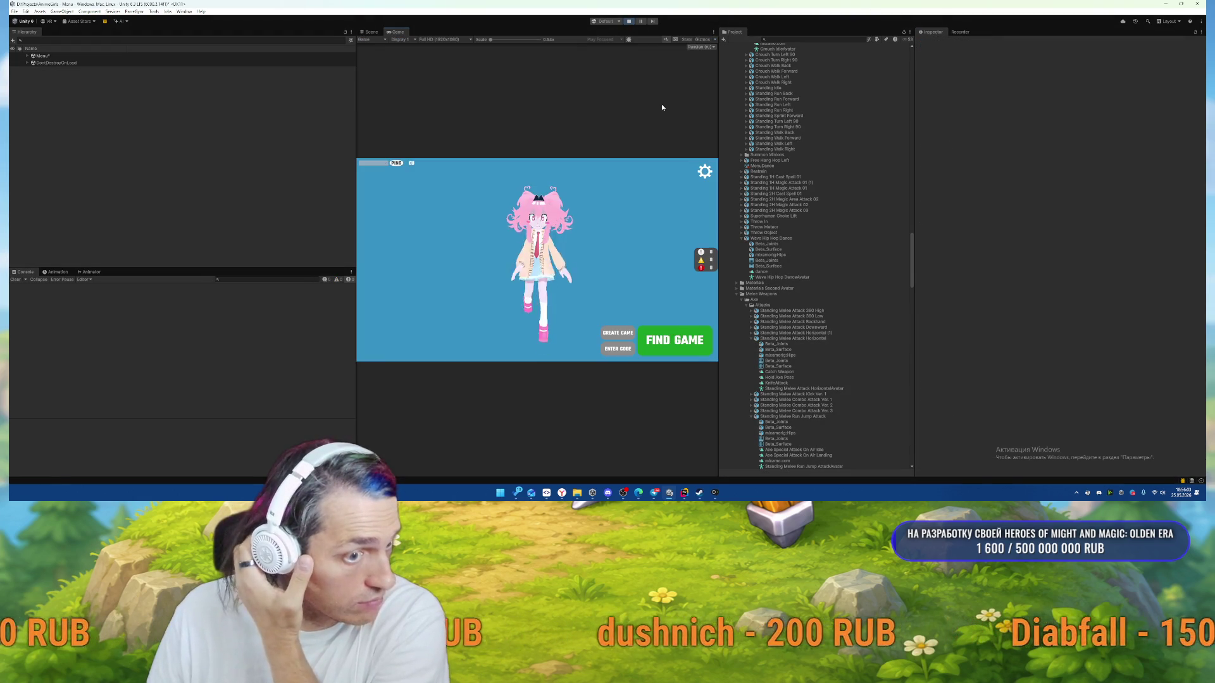
Find a game, run the knife-holding character around the map, and pause.
{"action": "left_click", "coordinate": [675, 340]}
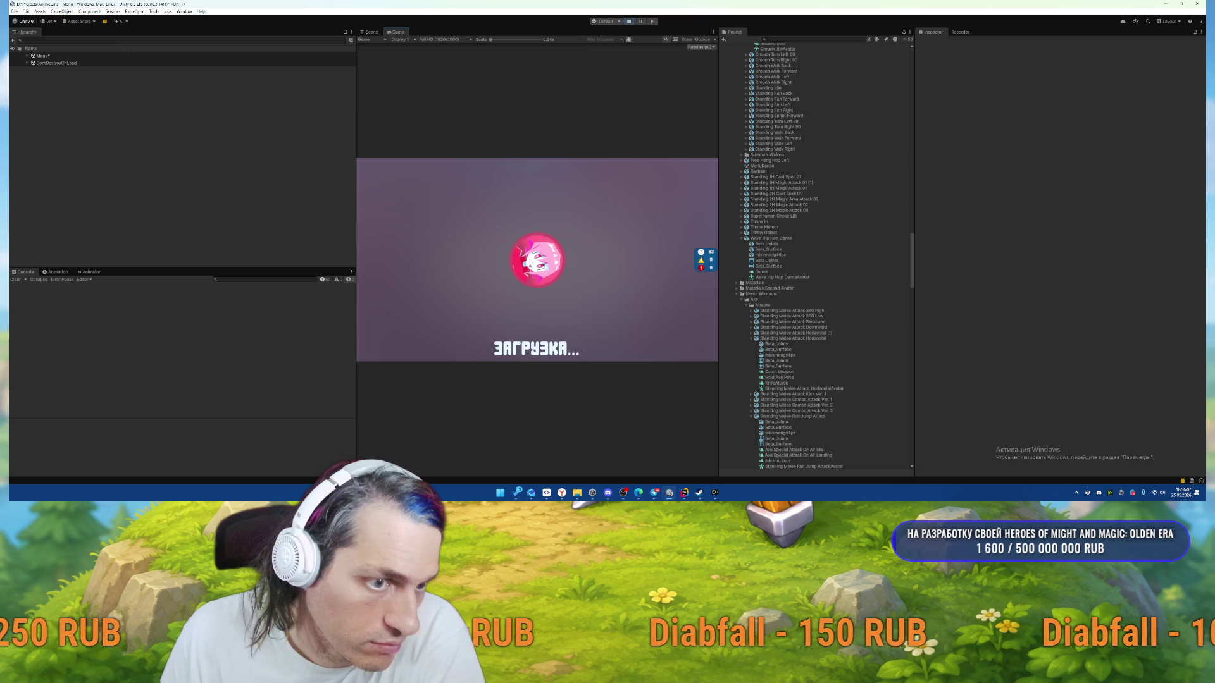
{"action": "key", "text": "w"}
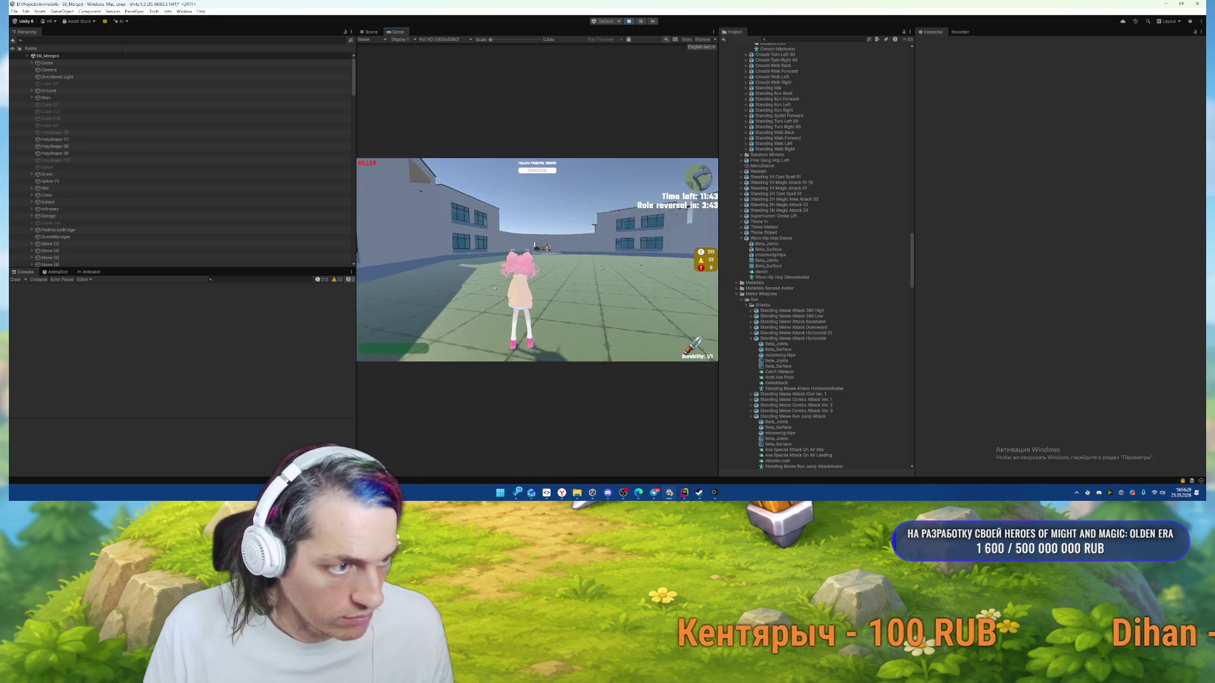
{"action": "key", "text": "Escape"}
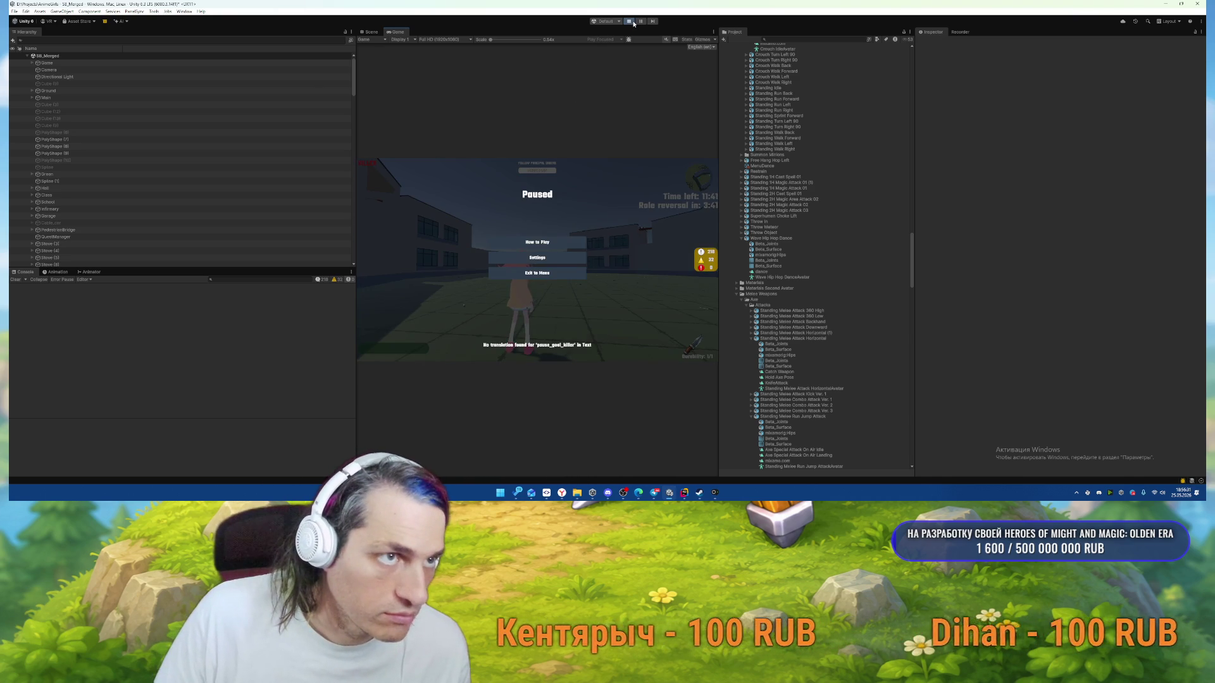
{"action": "left_click", "coordinate": [548, 493]}
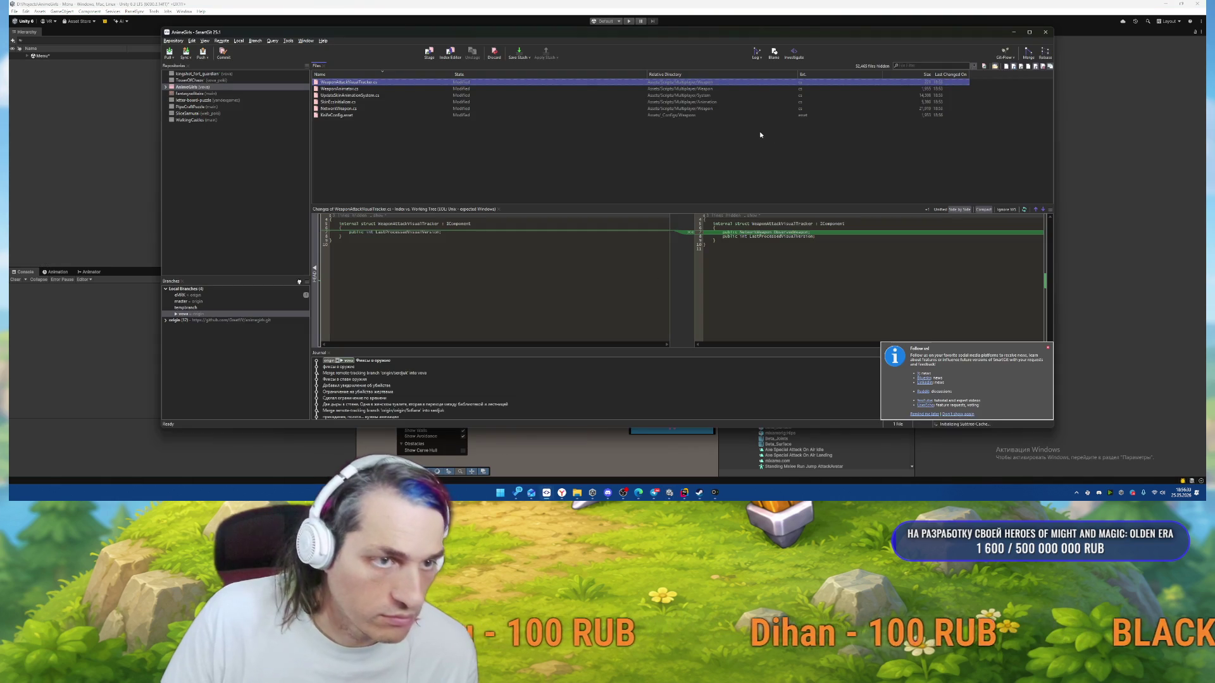
Select all six changed files in SmartGit, then dismiss the context menu.
{"action": "left_click", "coordinate": [335, 114]}
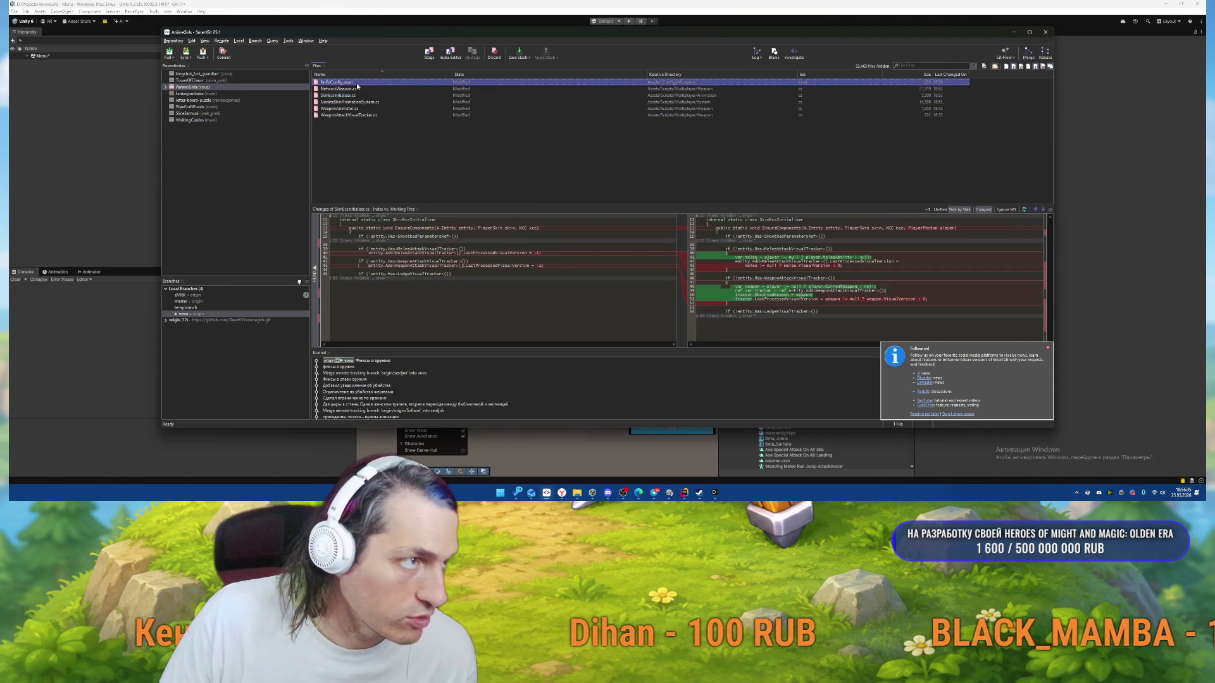
{"action": "key", "text": "ctrl+a"}
{"action": "right_click", "coordinate": [358, 85]}
{"action": "left_click", "coordinate": [1189, 317]}
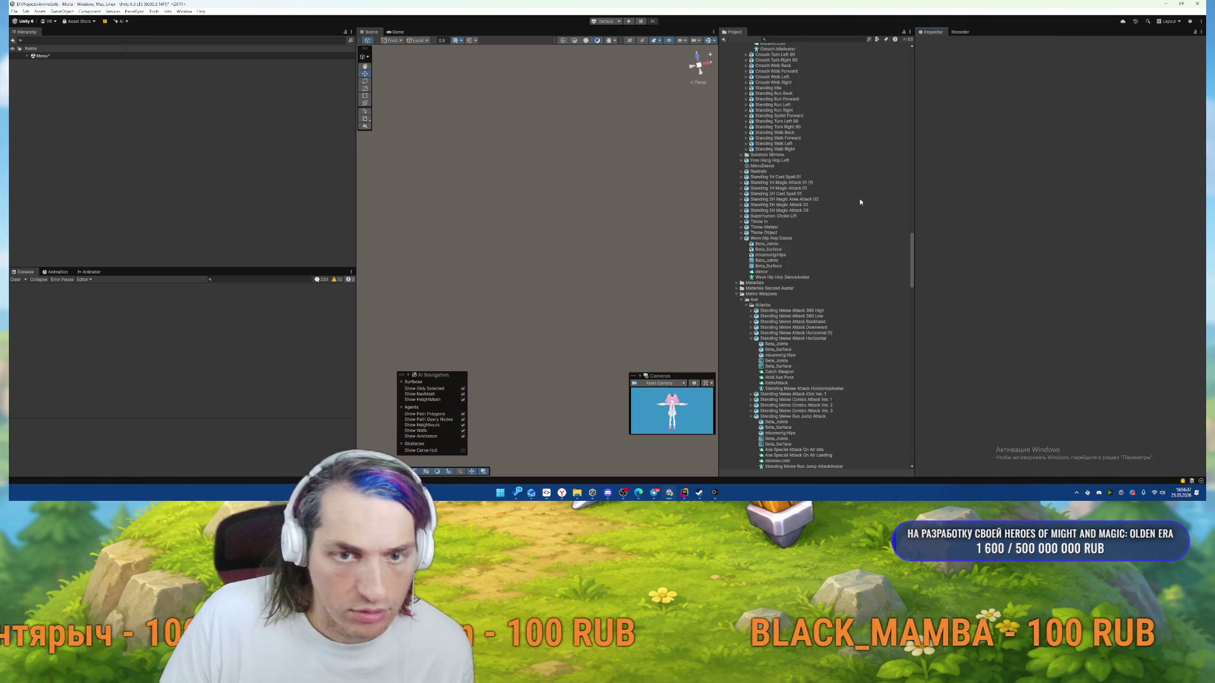
{"action": "scroll", "coordinate": [803, 227], "scroll_direction": "up", "scroll_amount": 10}
{"action": "key", "text": "alt+Tab"}
Commit the six files, including KnifeConfig.asset, and push the vova branch to origin.
{"action": "left_click", "coordinate": [436, 97]}
{"action": "key", "text": "ctrl+a"}
{"action": "right_click", "coordinate": [437, 100]}
{"action": "left_click", "coordinate": [472, 144]}
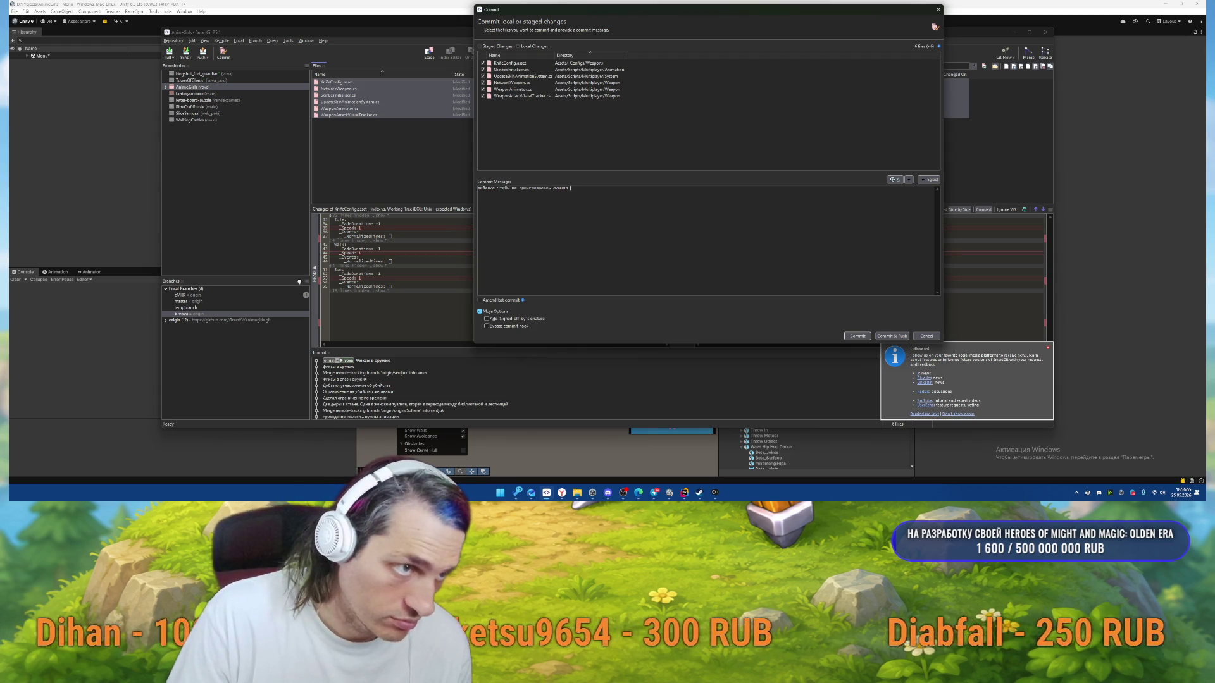
{"action": "left_click", "coordinate": [902, 336]}
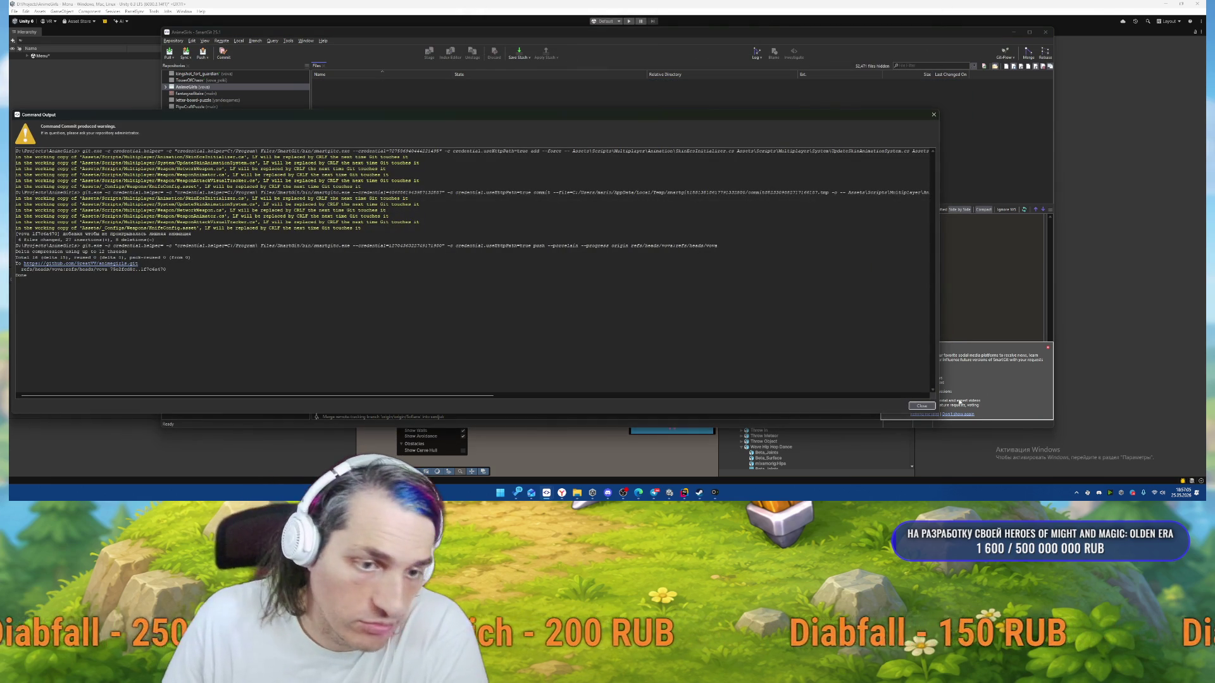
{"action": "left_click", "coordinate": [921, 406]}
{"action": "left_click", "coordinate": [756, 51]}
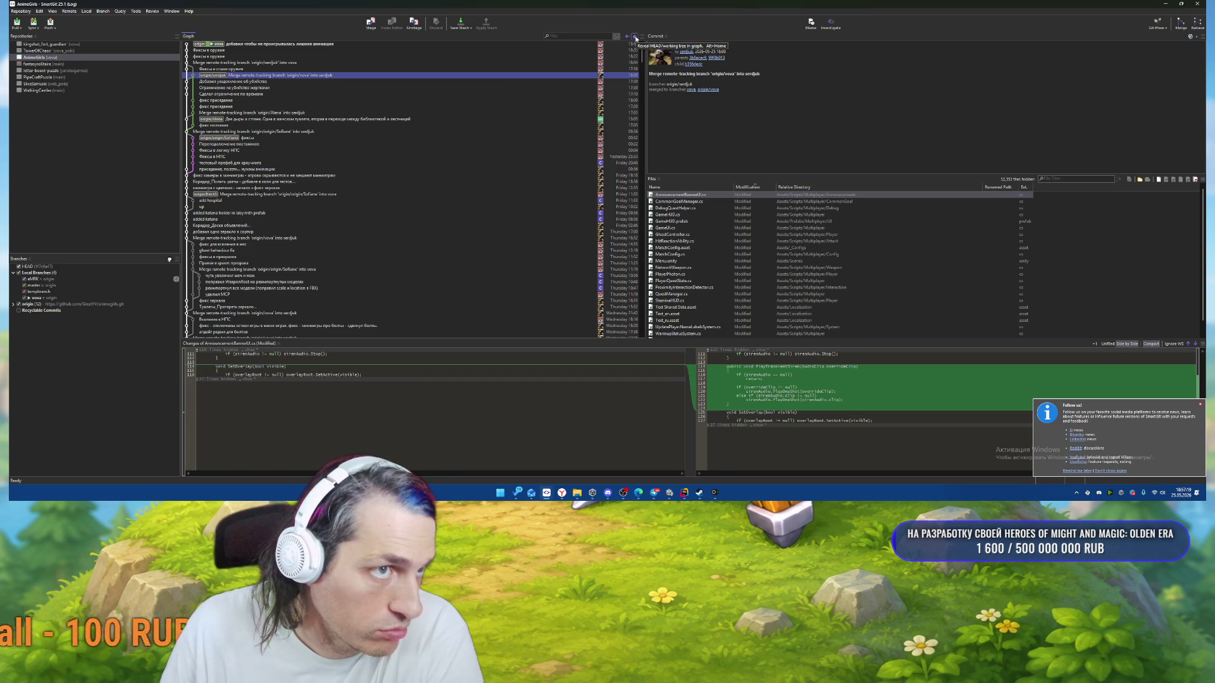
Check the new HEAD commit tops the vova history with a clean working tree.
{"action": "left_click", "coordinate": [635, 38]}
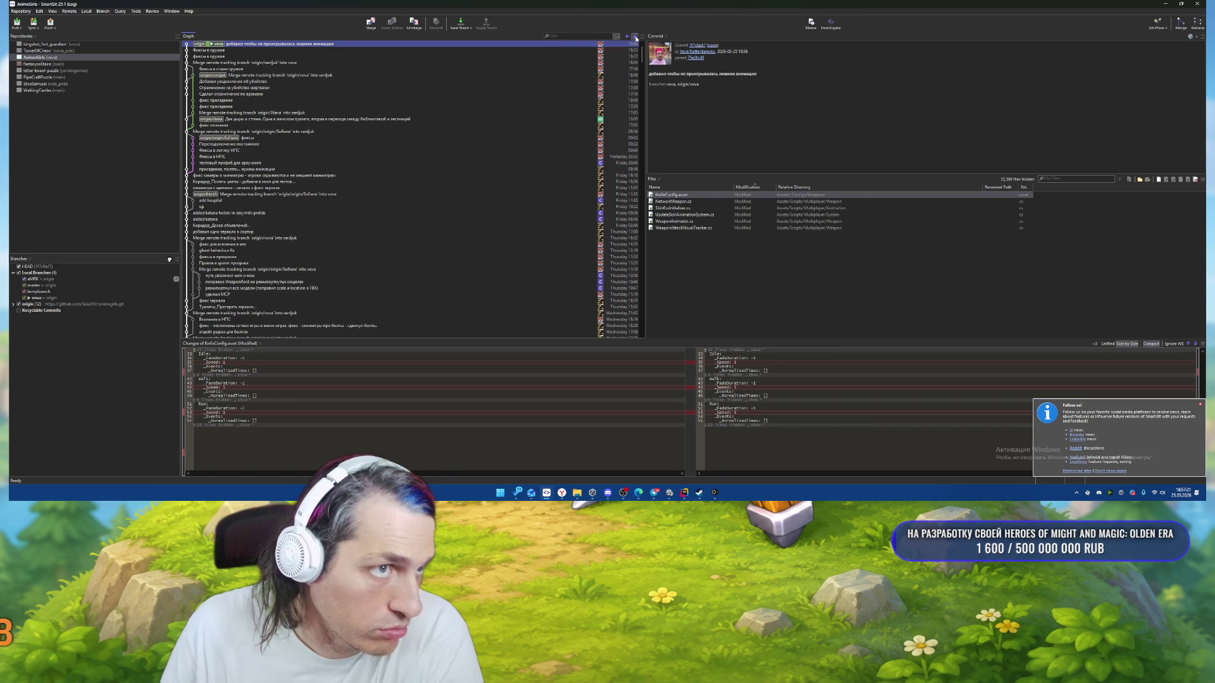
{"action": "left_click", "coordinate": [635, 38]}
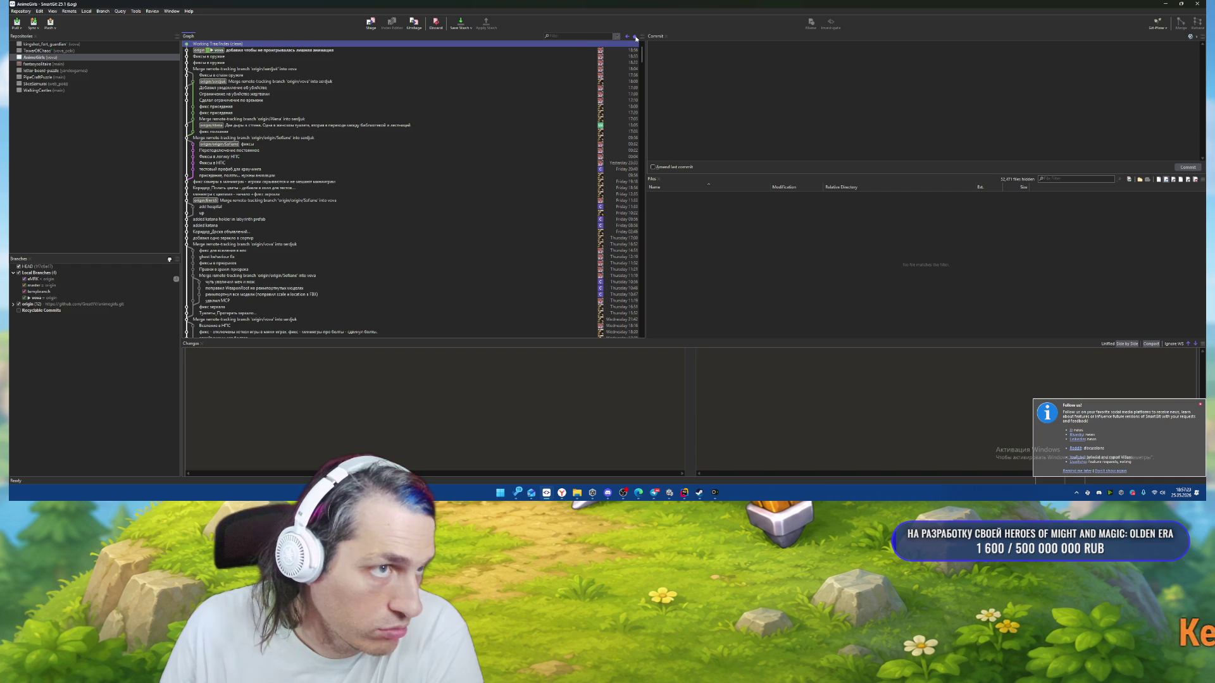
{"action": "left_click", "coordinate": [635, 38]}
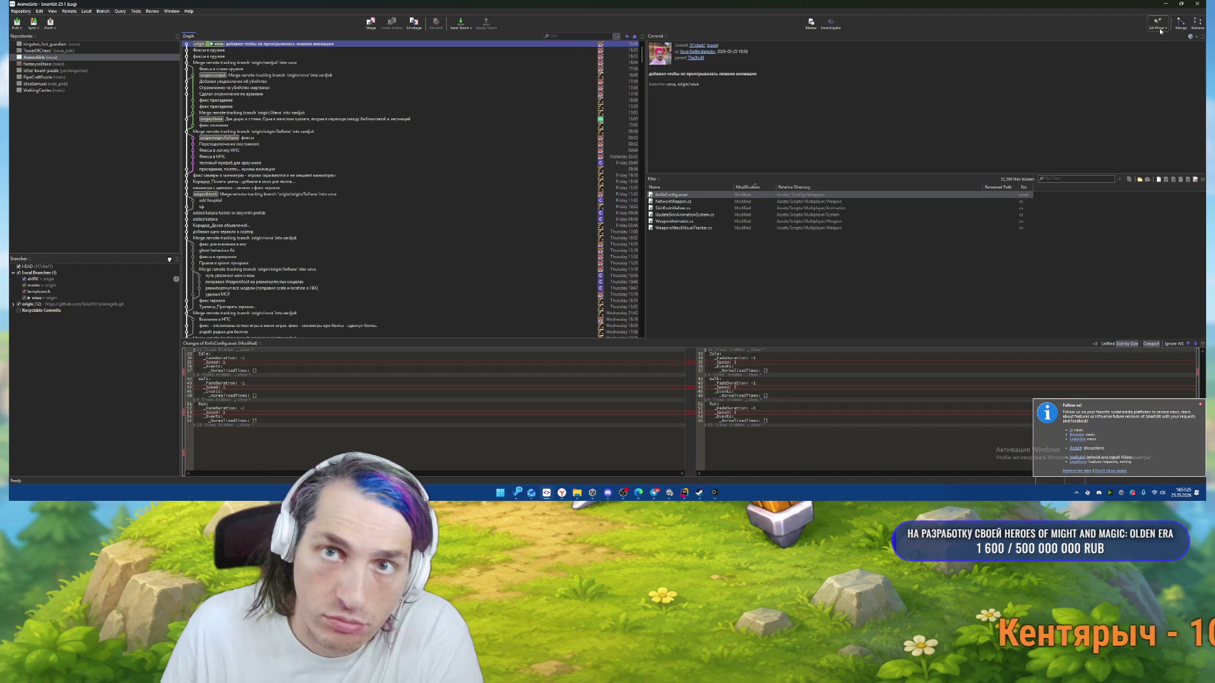
{"action": "key", "text": "alt+Tab"}
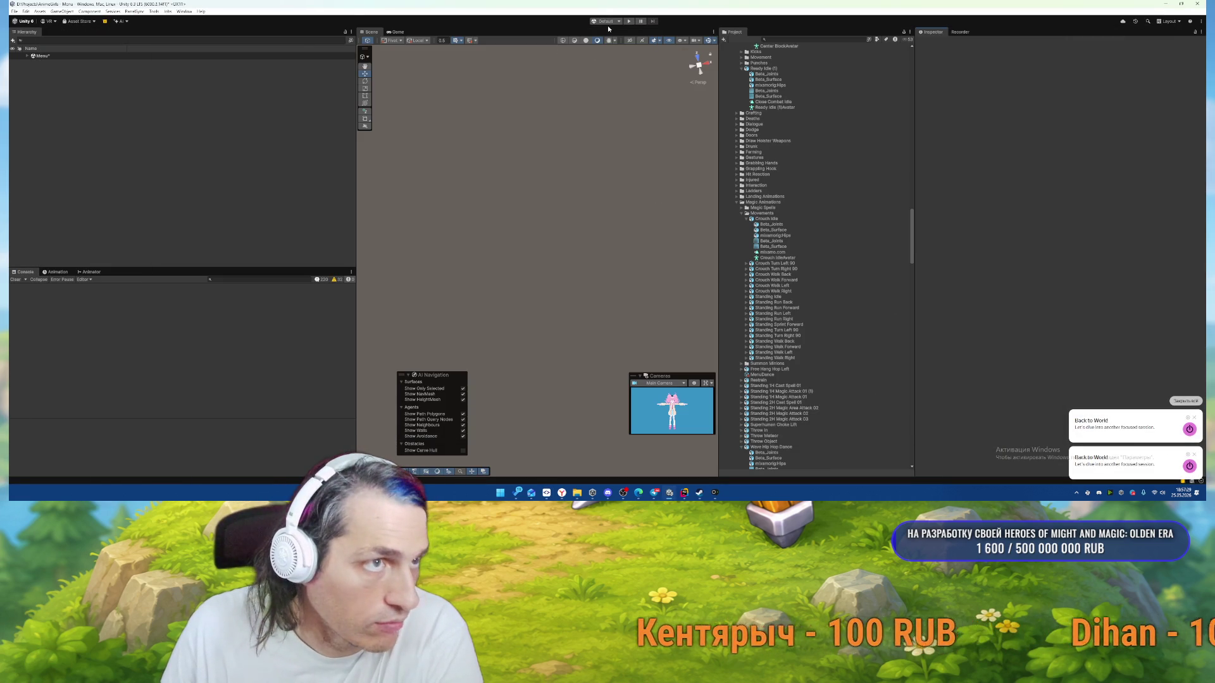
{"action": "left_click", "coordinate": [629, 21]}
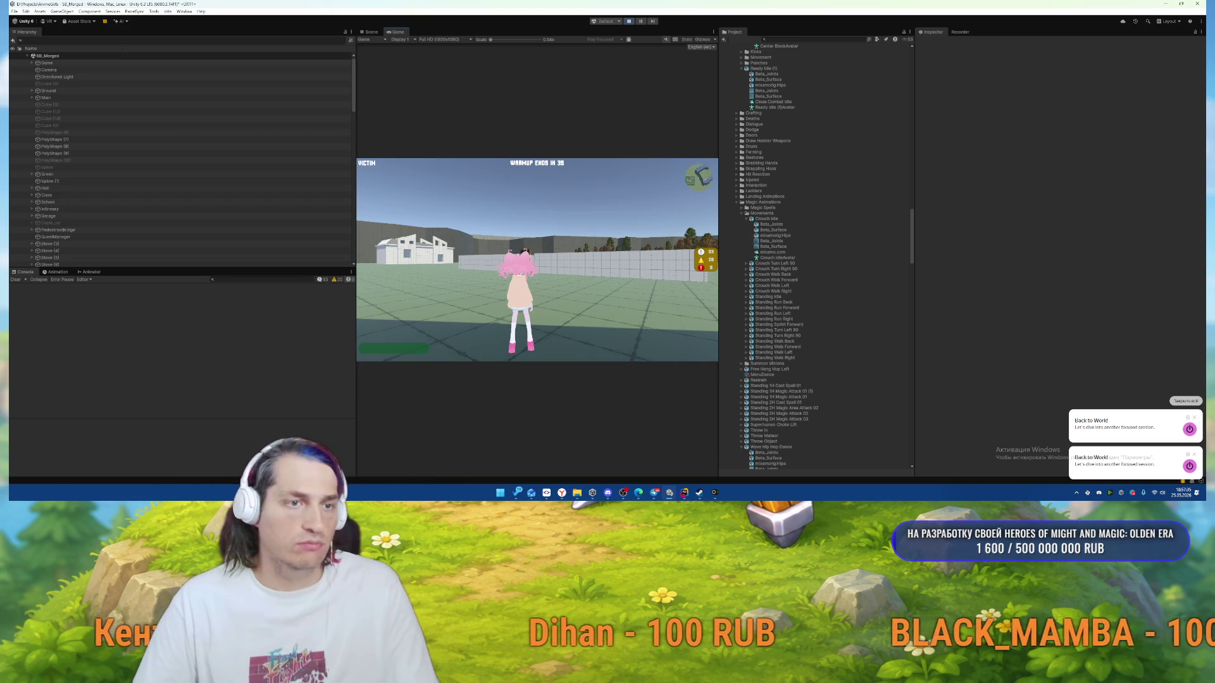
{"action": "key", "text": "w"}
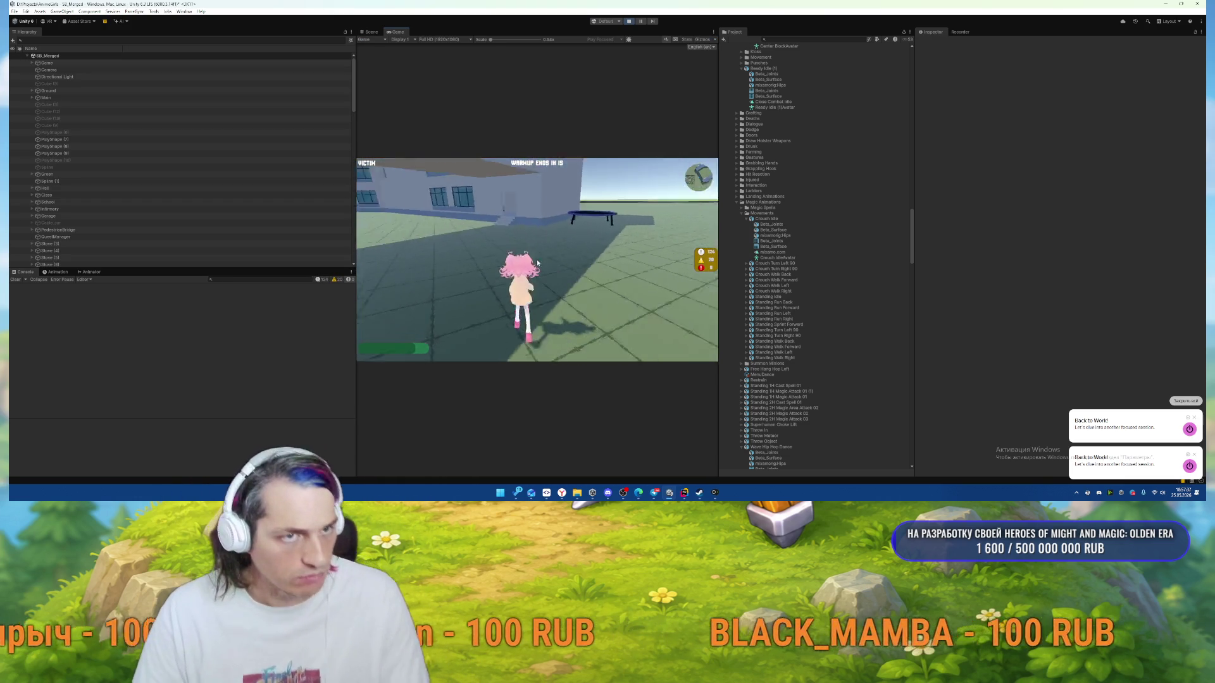
{"action": "key", "text": "Escape"}
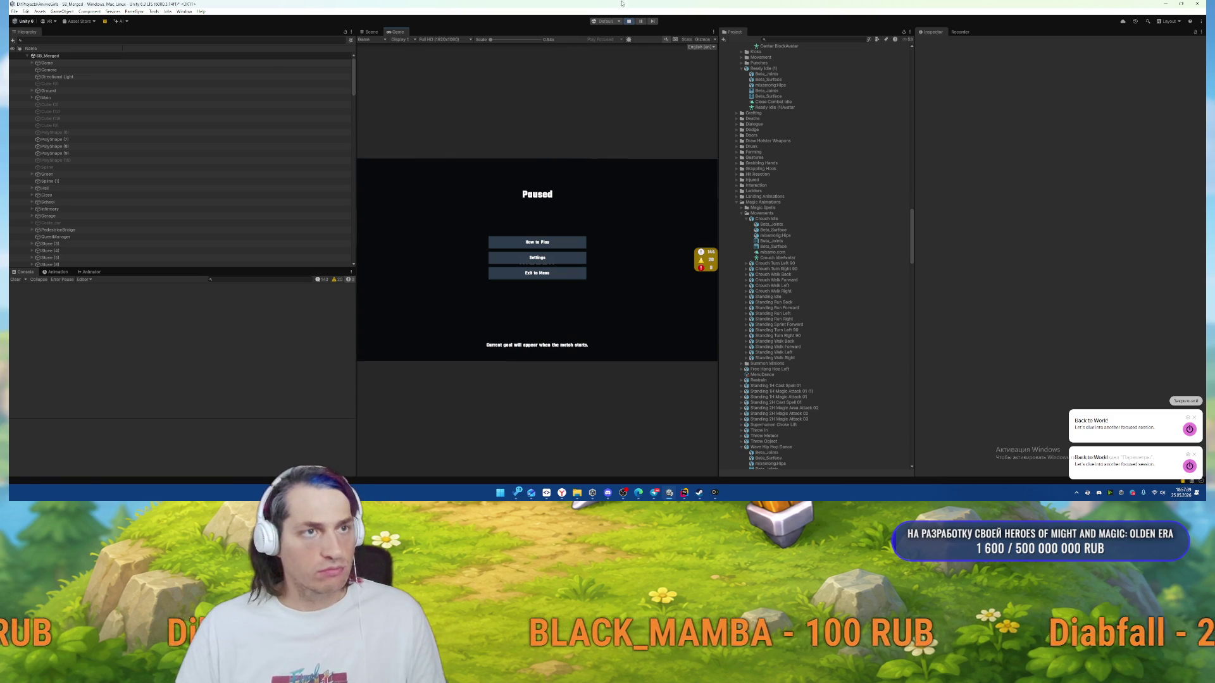
{"action": "left_click", "coordinate": [629, 22]}
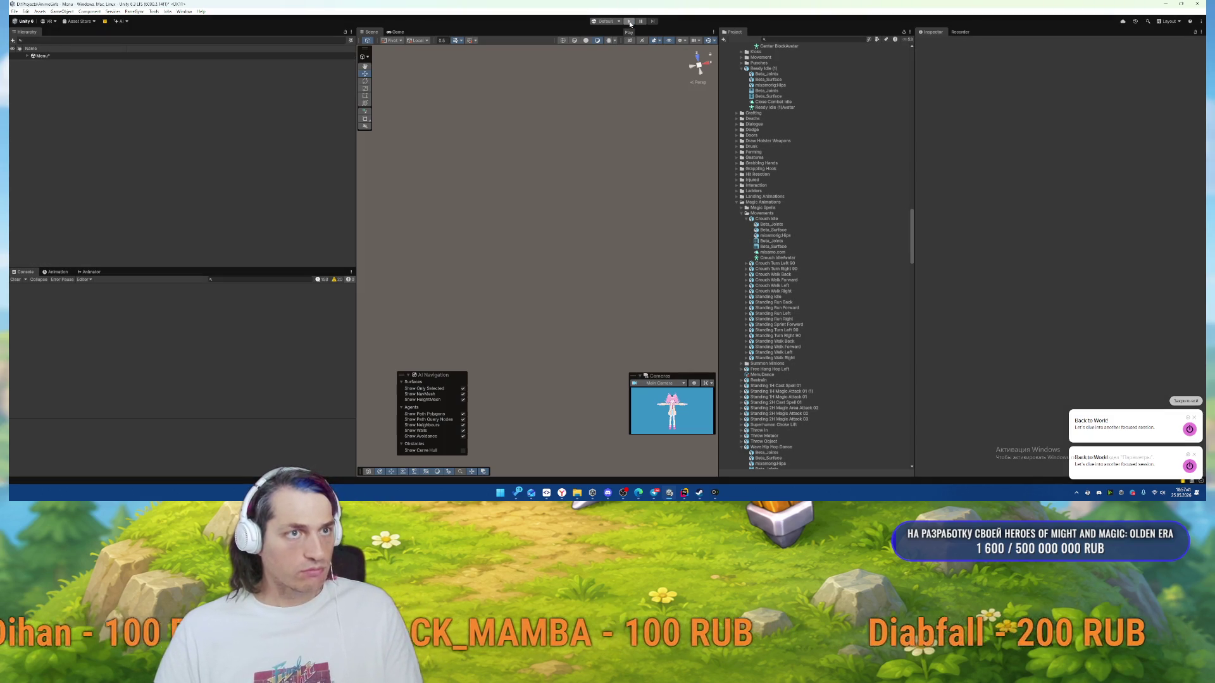
{"action": "left_click", "coordinate": [629, 22]}
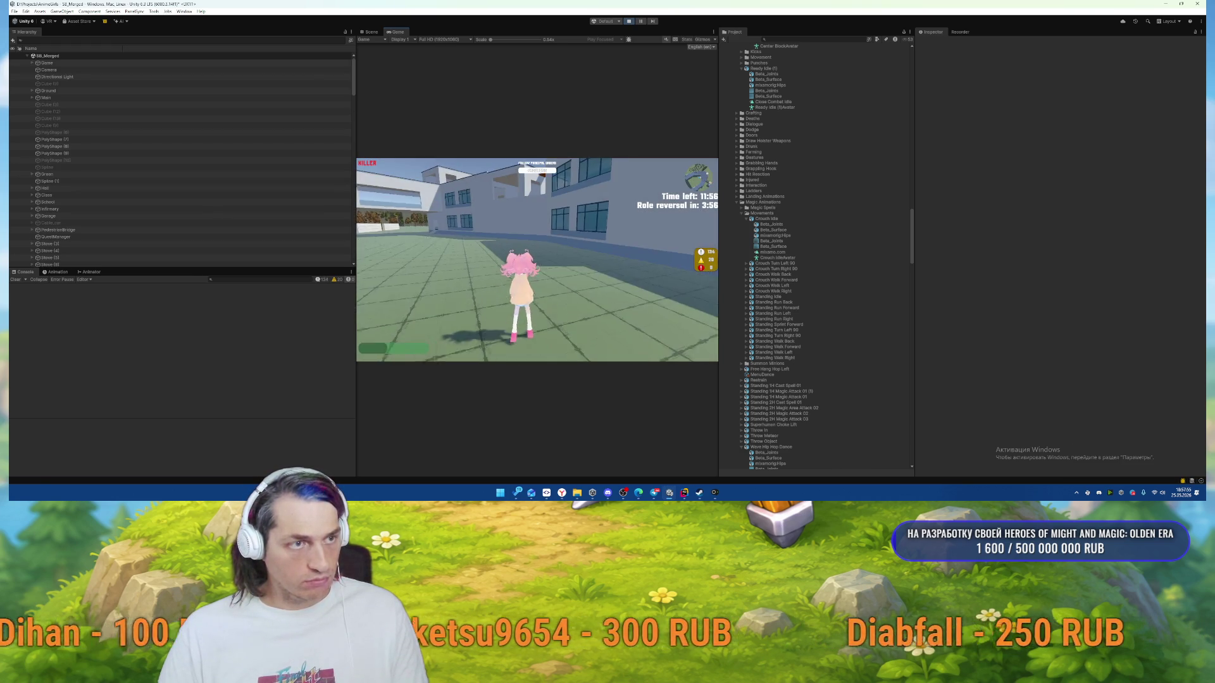
Run and jump toward the main building and pick up the knife.
{"action": "key", "text": "w"}
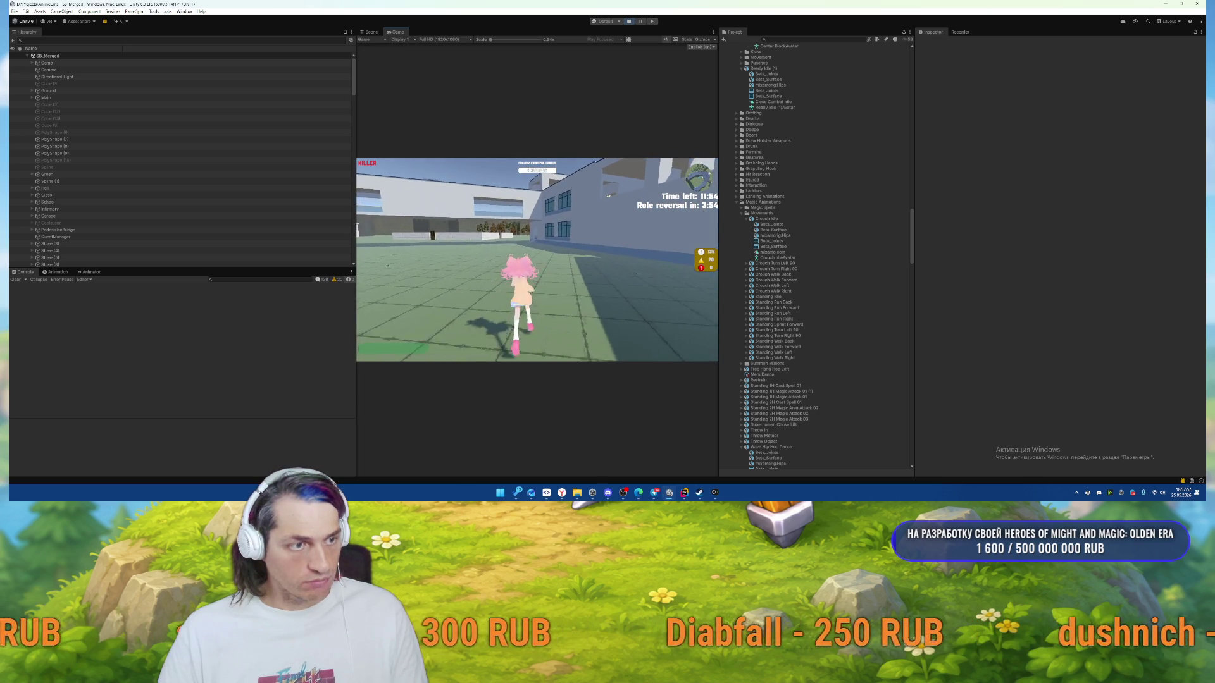
{"action": "key", "text": "w"}
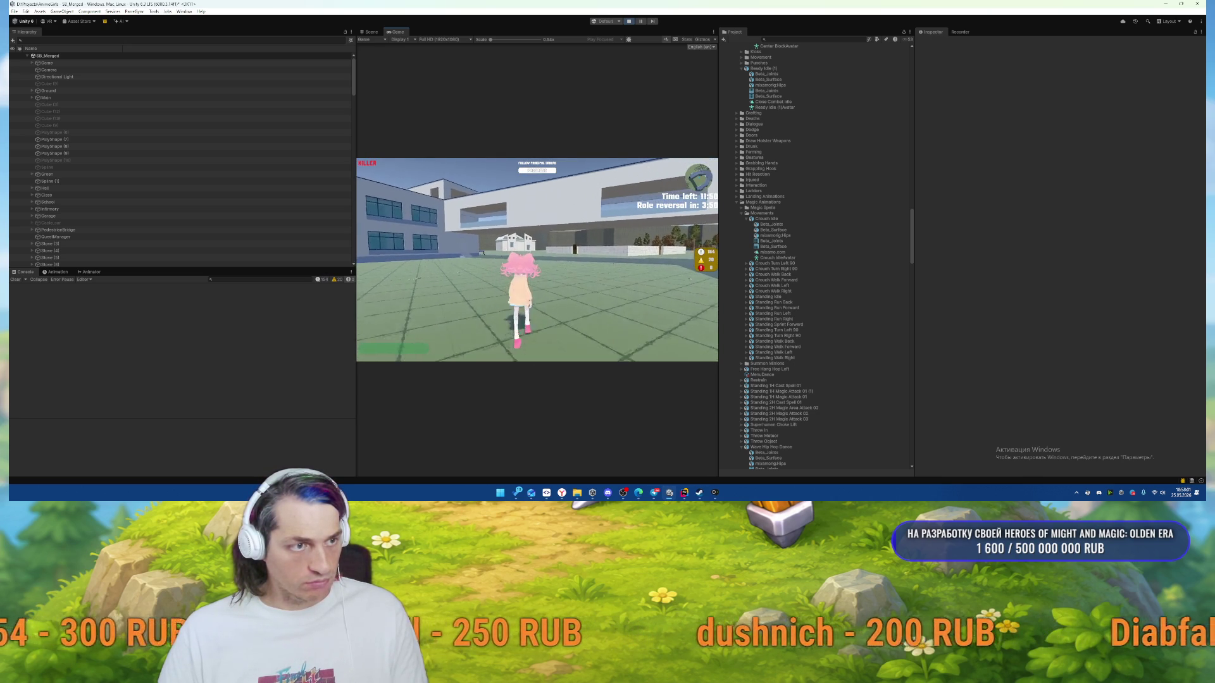
{"action": "key", "text": "space"}
{"action": "key", "text": "w"}
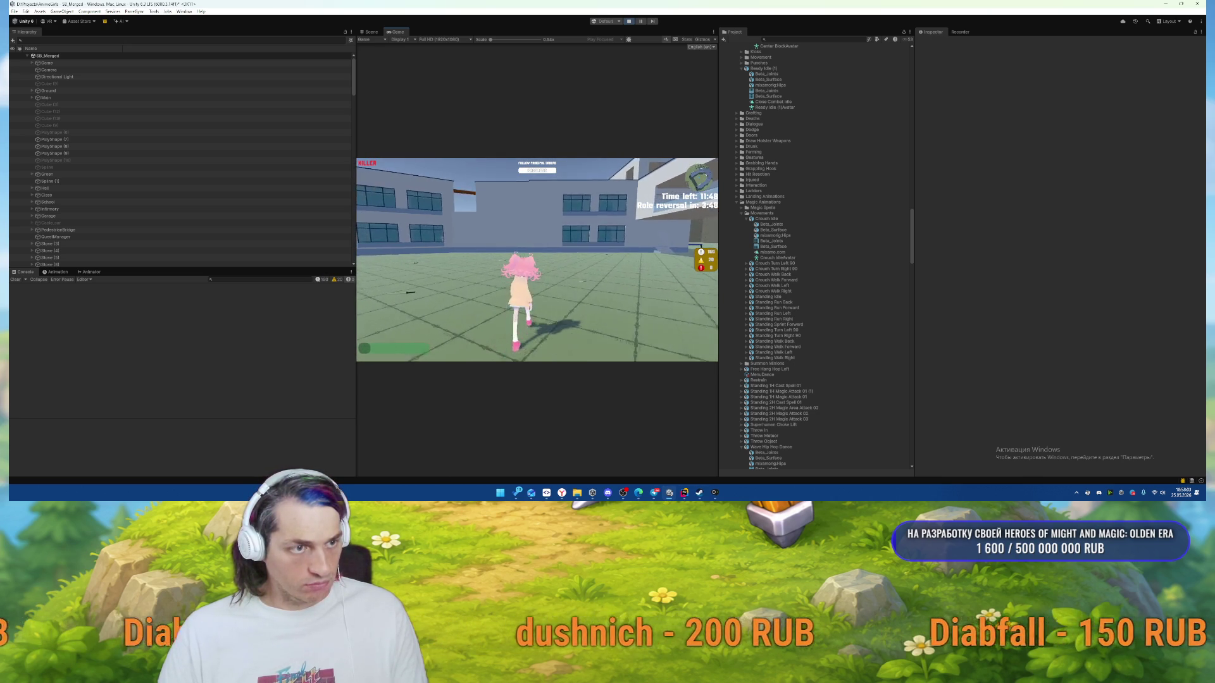
{"action": "key", "text": "w"}
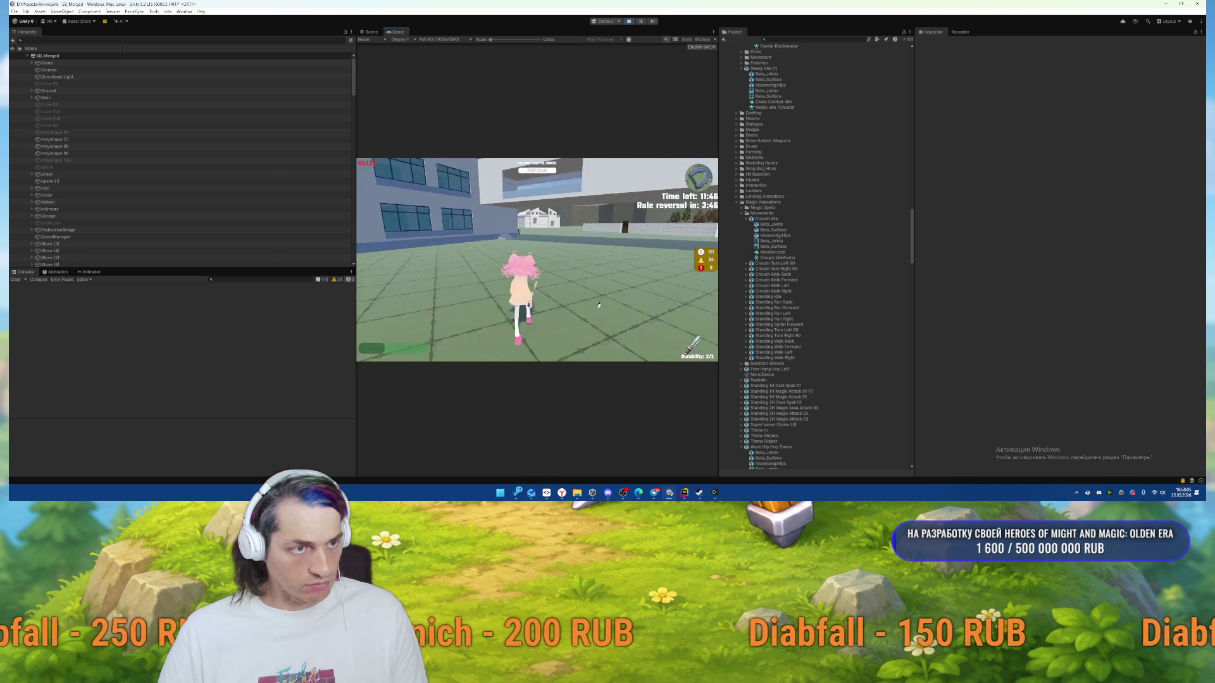
{"action": "key", "text": "e"}
Run along the building, then pause and choose Exit to Menu.
{"action": "key", "text": "w"}
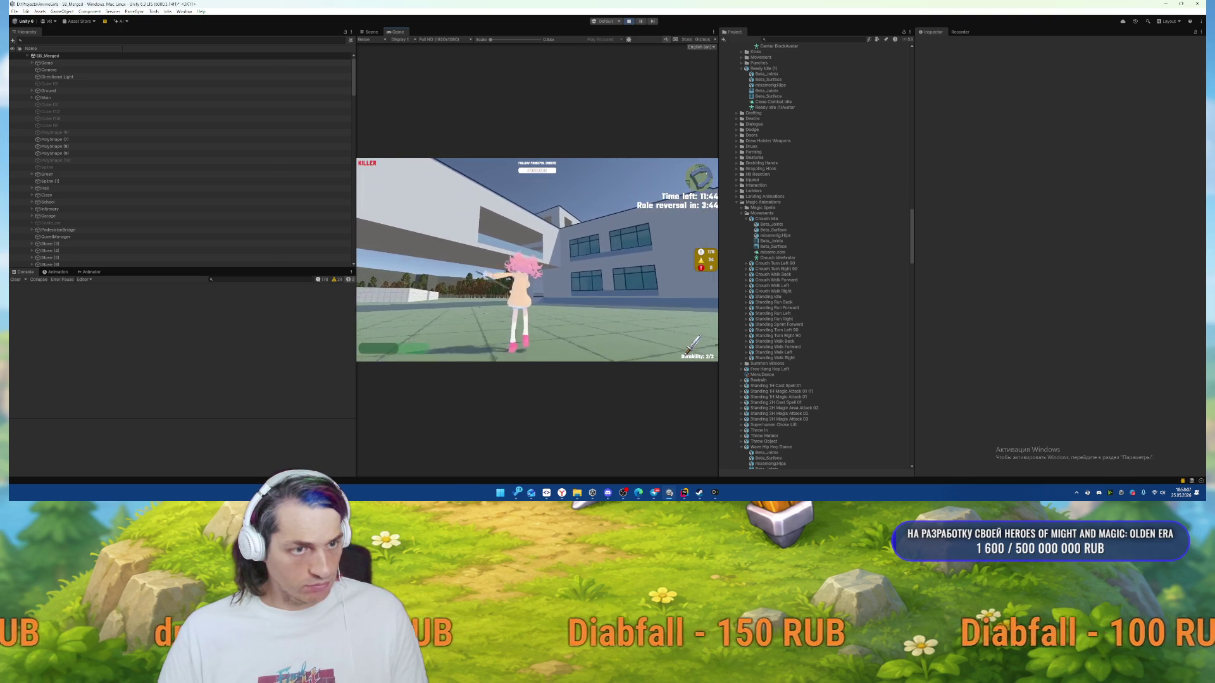
{"action": "key", "text": "w"}
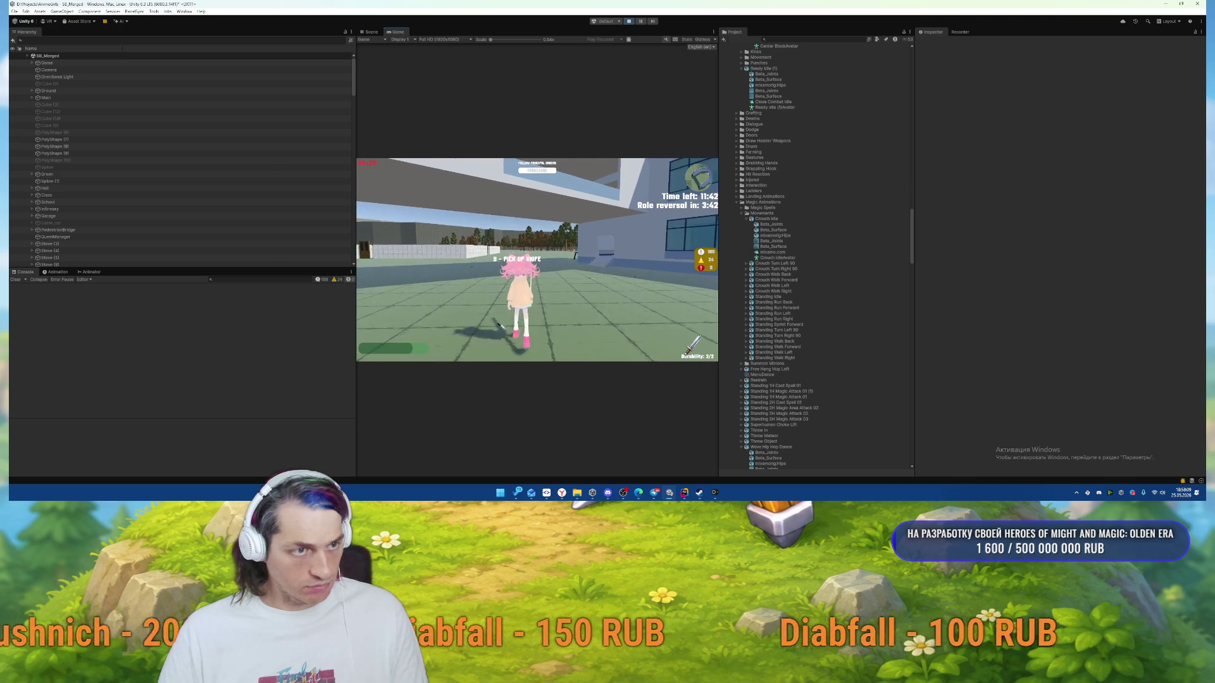
{"action": "key", "text": "w"}
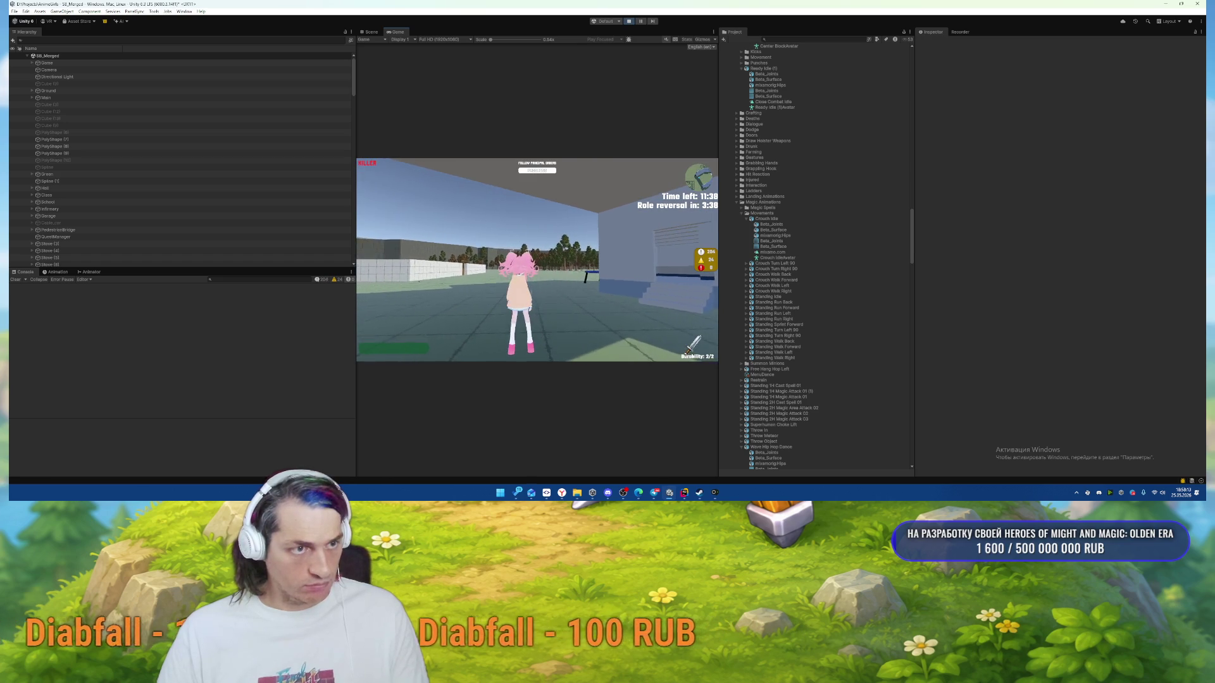
{"action": "key", "text": "Escape"}
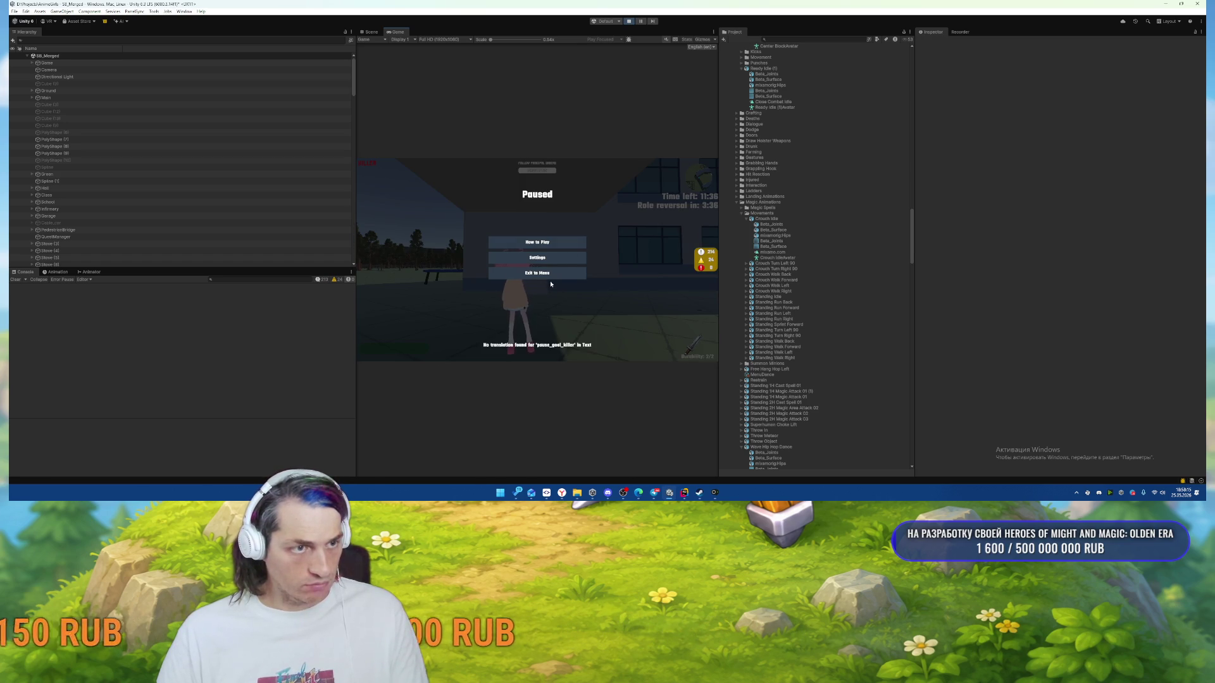
{"action": "left_click", "coordinate": [537, 273]}
Confirm the exit, join a match with Find game, and run into the blue building.
{"action": "left_click", "coordinate": [512, 291]}
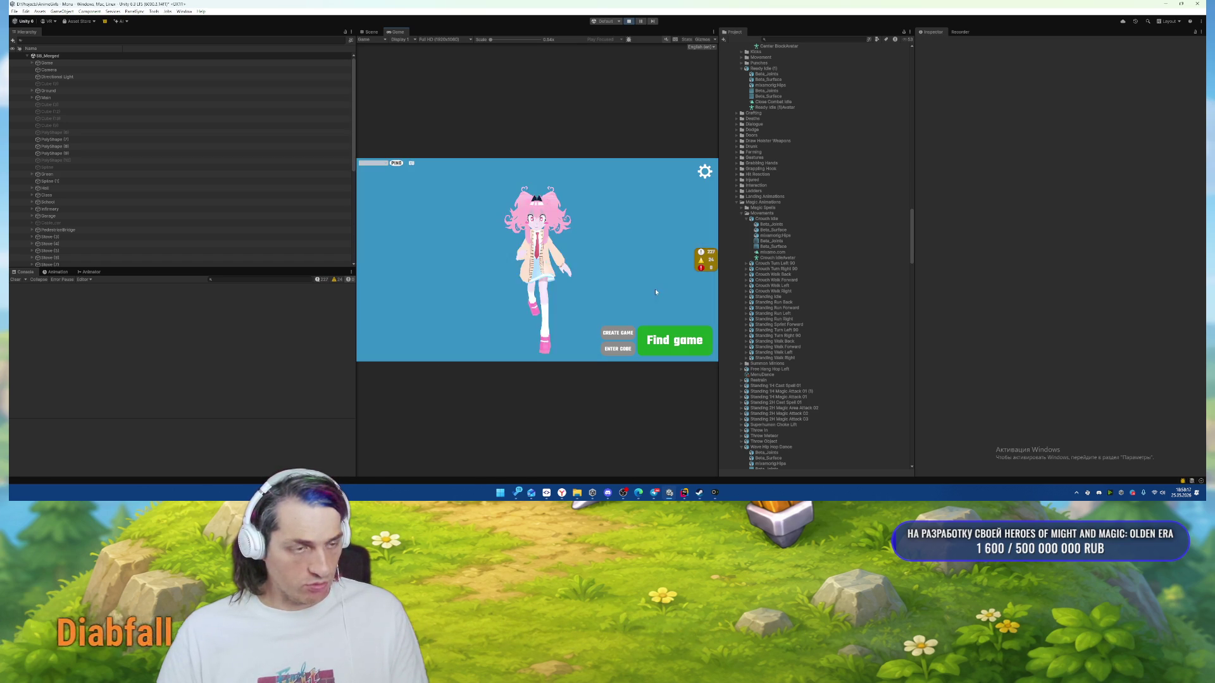
{"action": "left_click", "coordinate": [669, 342]}
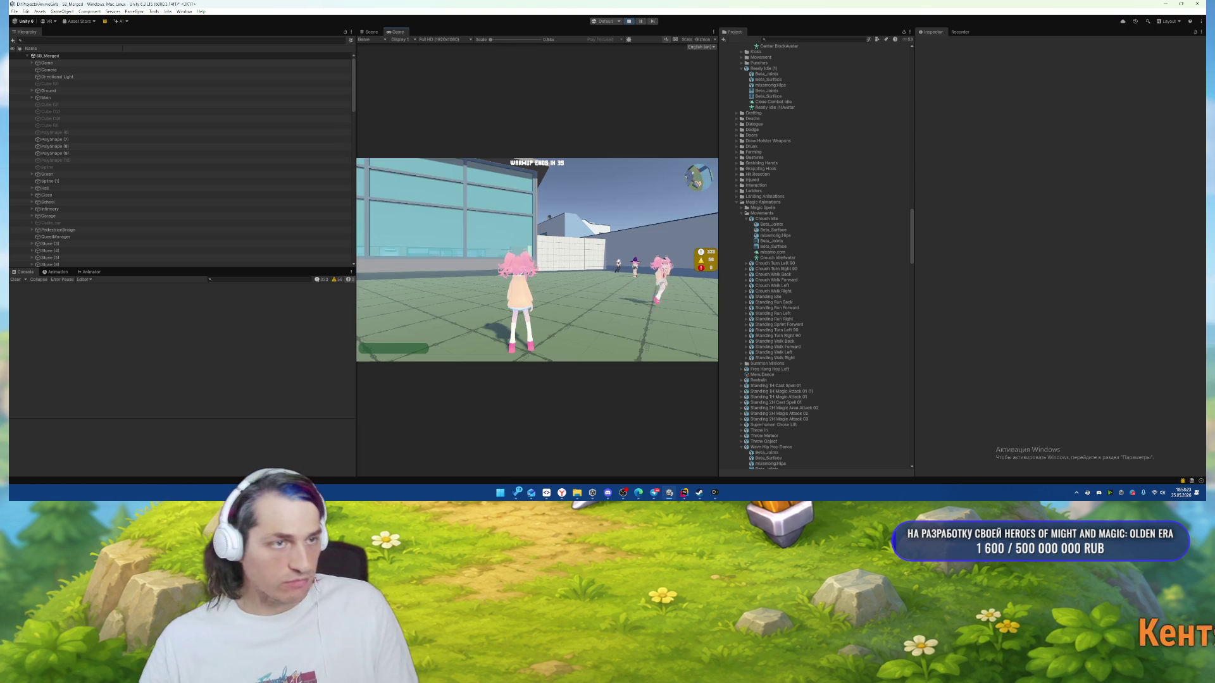
{"action": "key", "text": "w"}
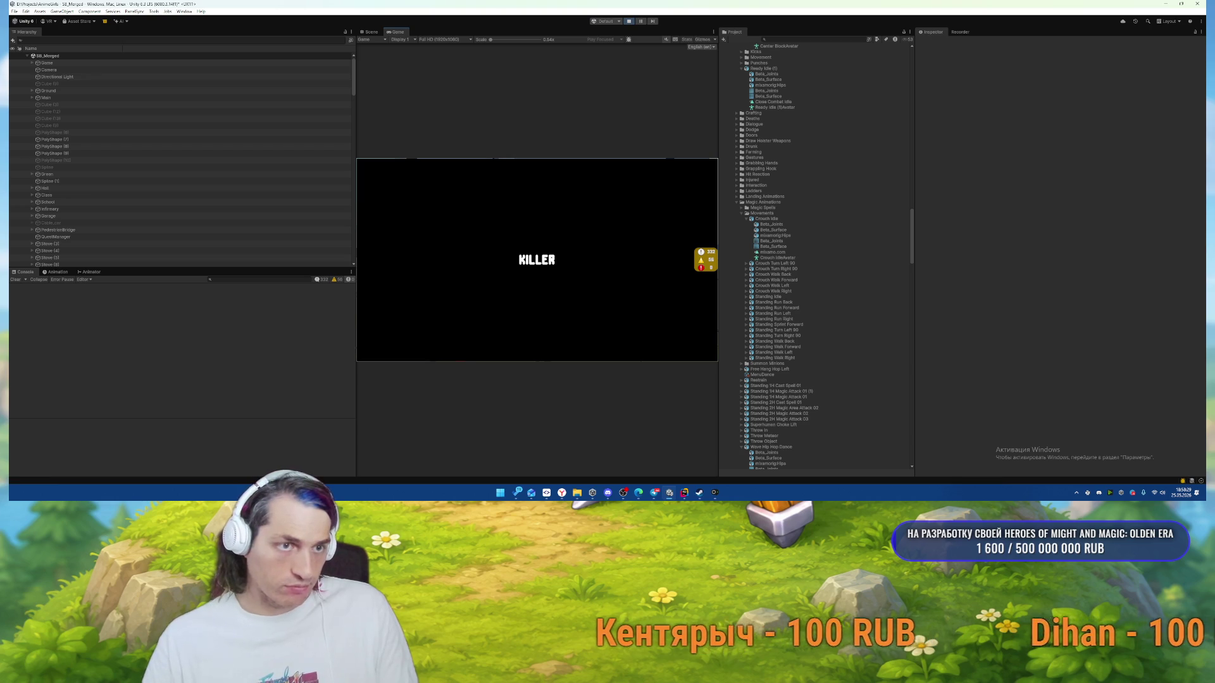
{"action": "key", "text": "w"}
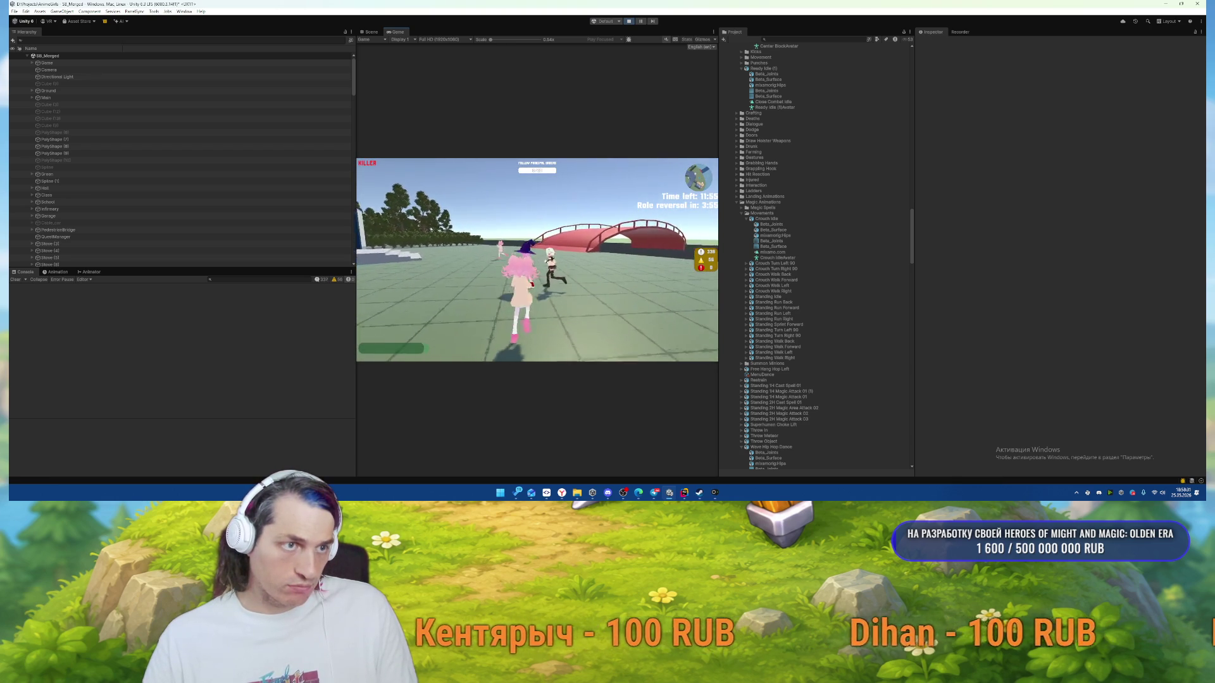
{"action": "key", "text": "w"}
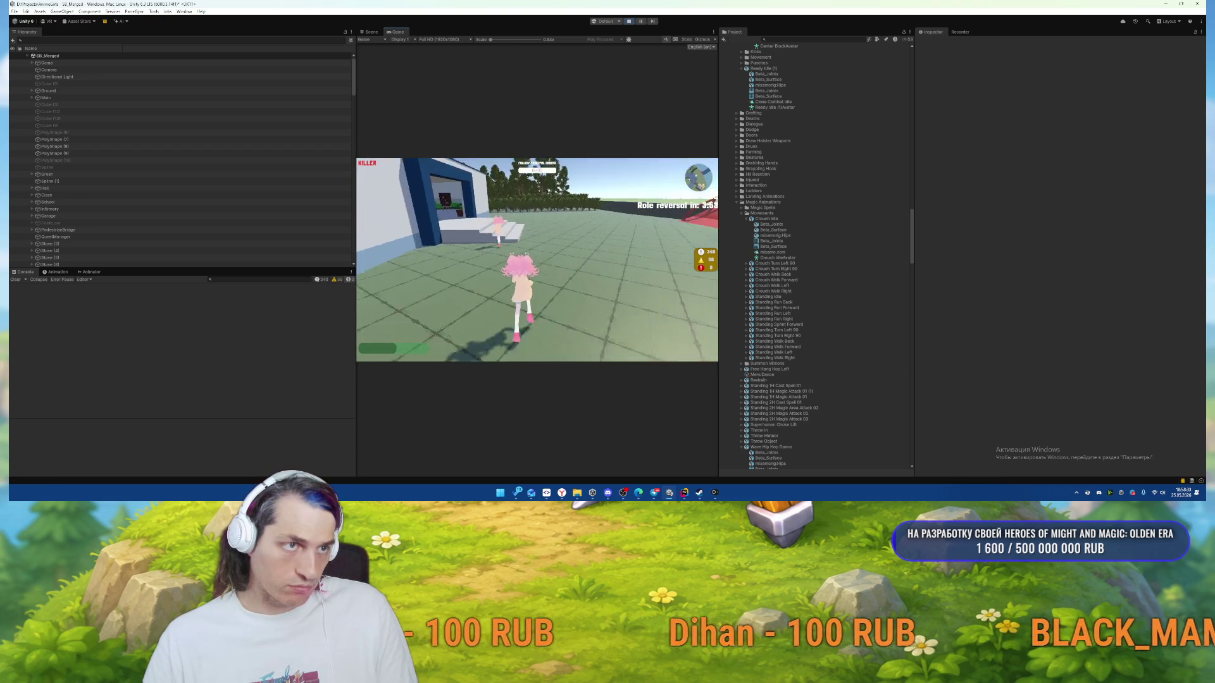
{"action": "key", "text": "w"}
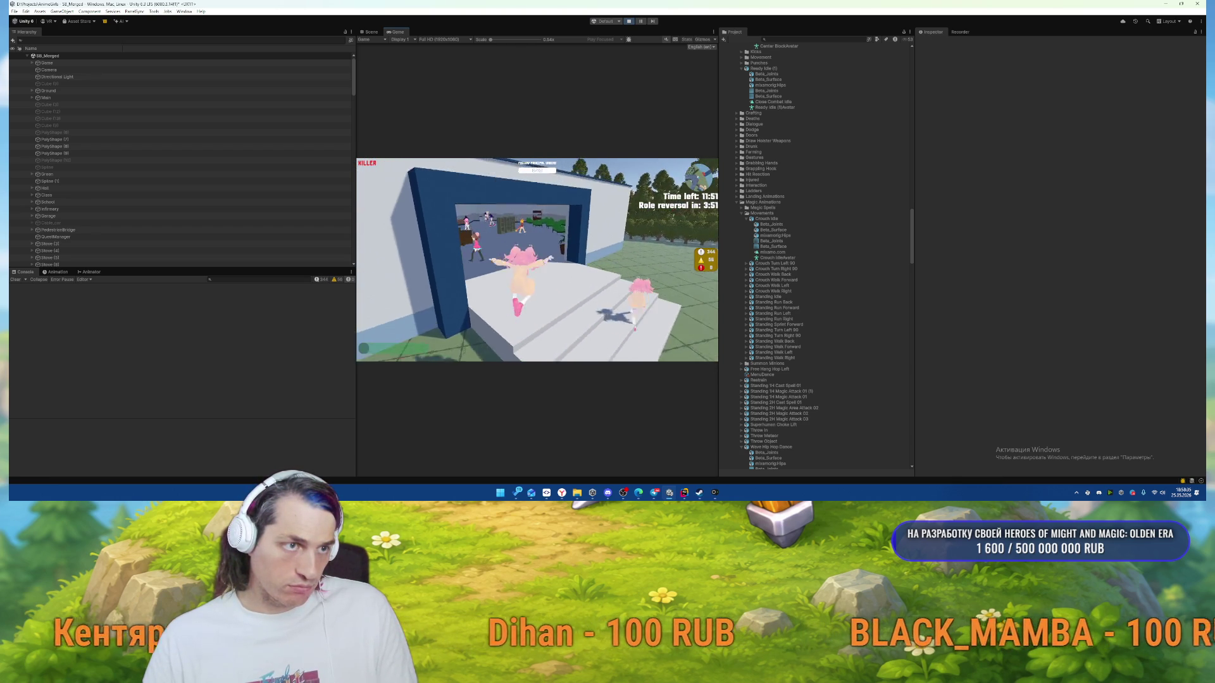
Pause, leave the match for the menu again, and create a game with 20 max players.
{"action": "key", "text": "Escape"}
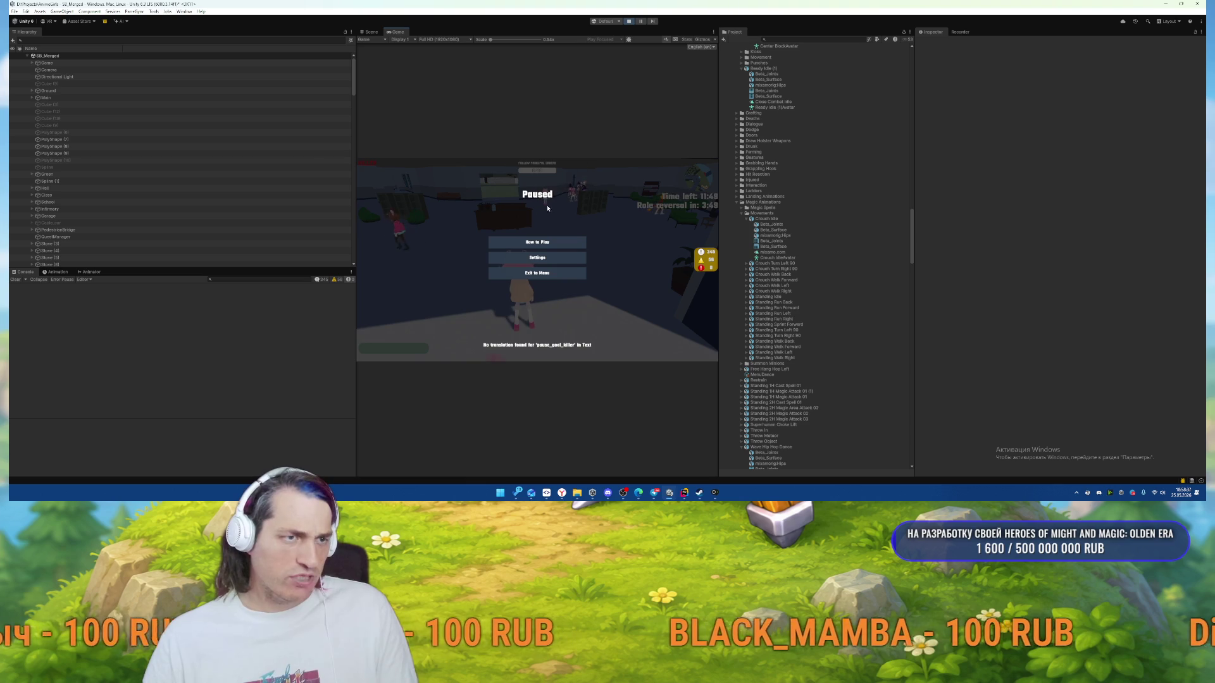
{"action": "left_click", "coordinate": [537, 276]}
{"action": "left_click", "coordinate": [518, 289]}
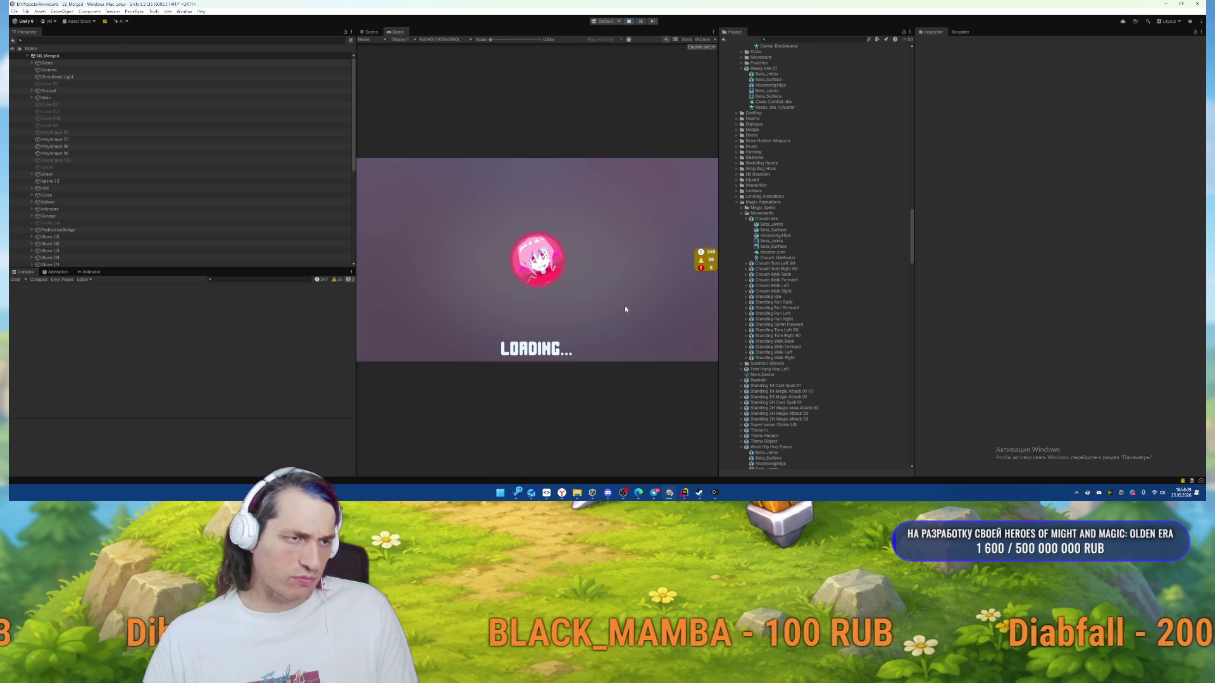
{"action": "left_click", "coordinate": [612, 335]}
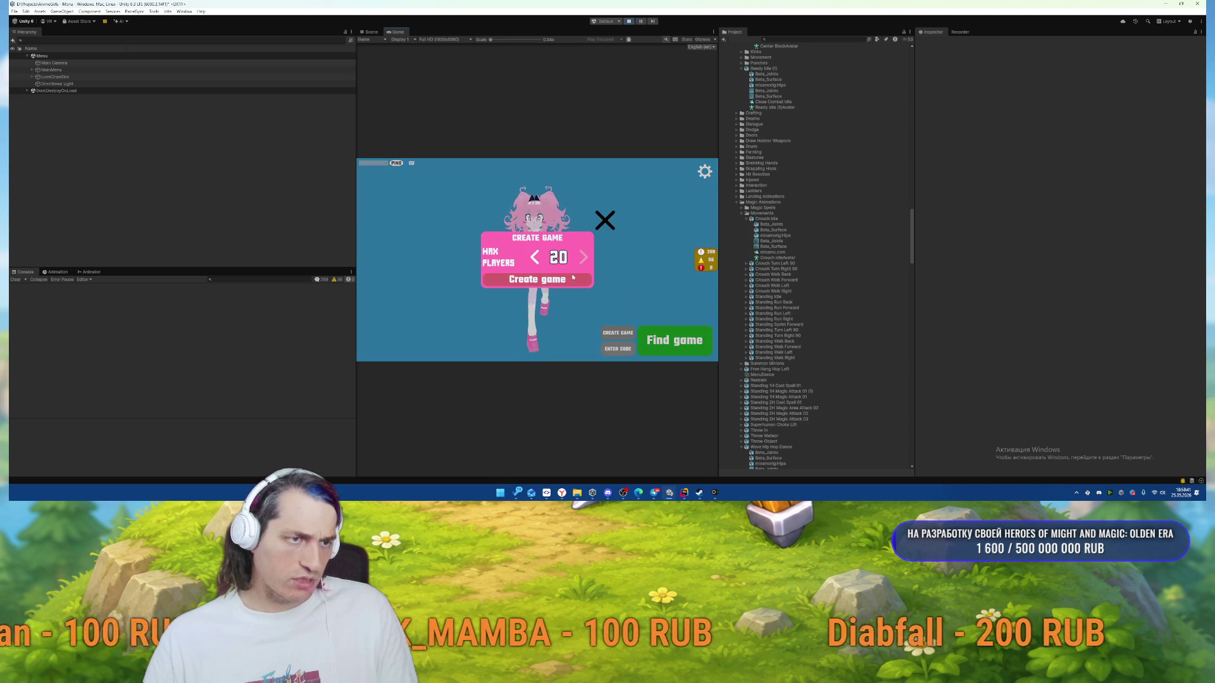
{"action": "left_click", "coordinate": [539, 281]}
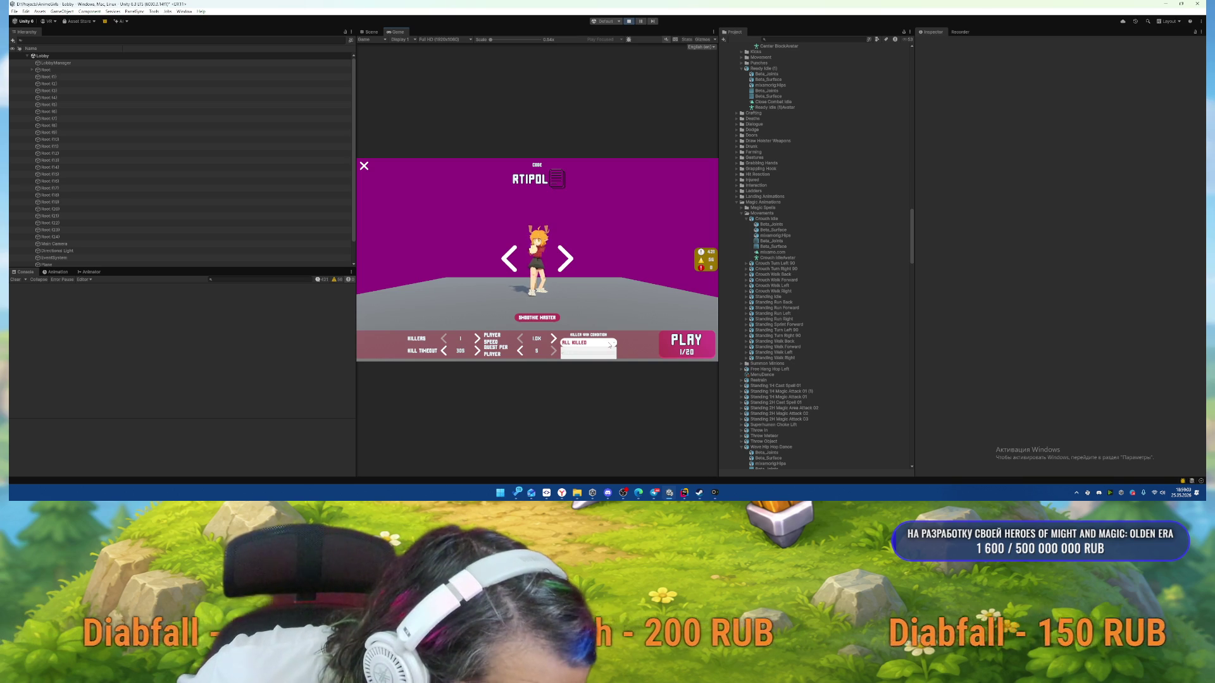
Keep the ALL KILLED win condition and start the match from the lobby.
{"action": "left_click", "coordinate": [609, 344]}
{"action": "left_click", "coordinate": [610, 345]}
{"action": "left_click", "coordinate": [609, 345]}
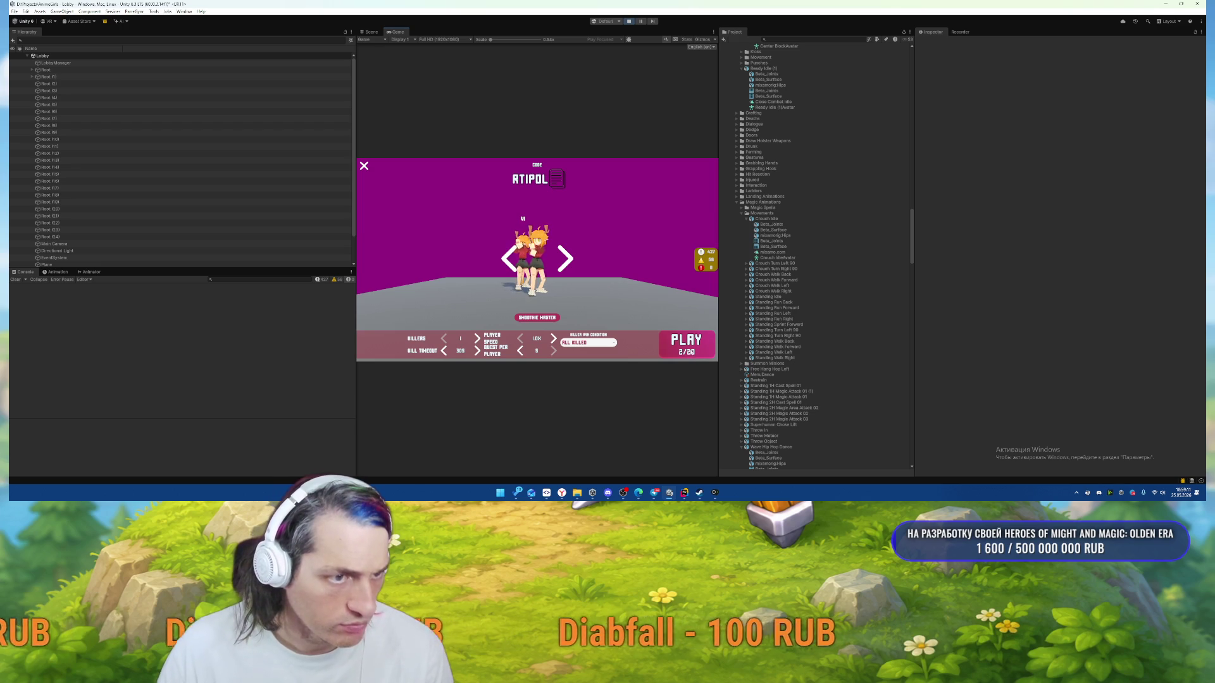
{"action": "left_click", "coordinate": [678, 344]}
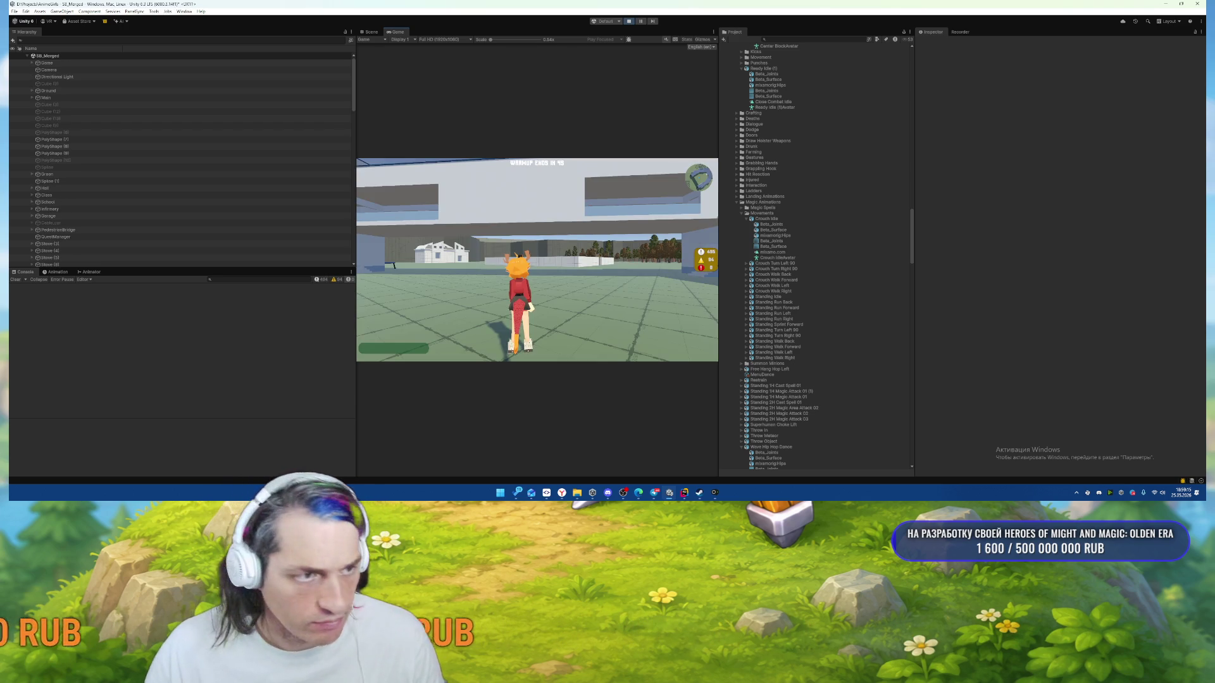
Run across the courtyard past the knife building toward the grey building.
{"action": "key", "text": "w"}
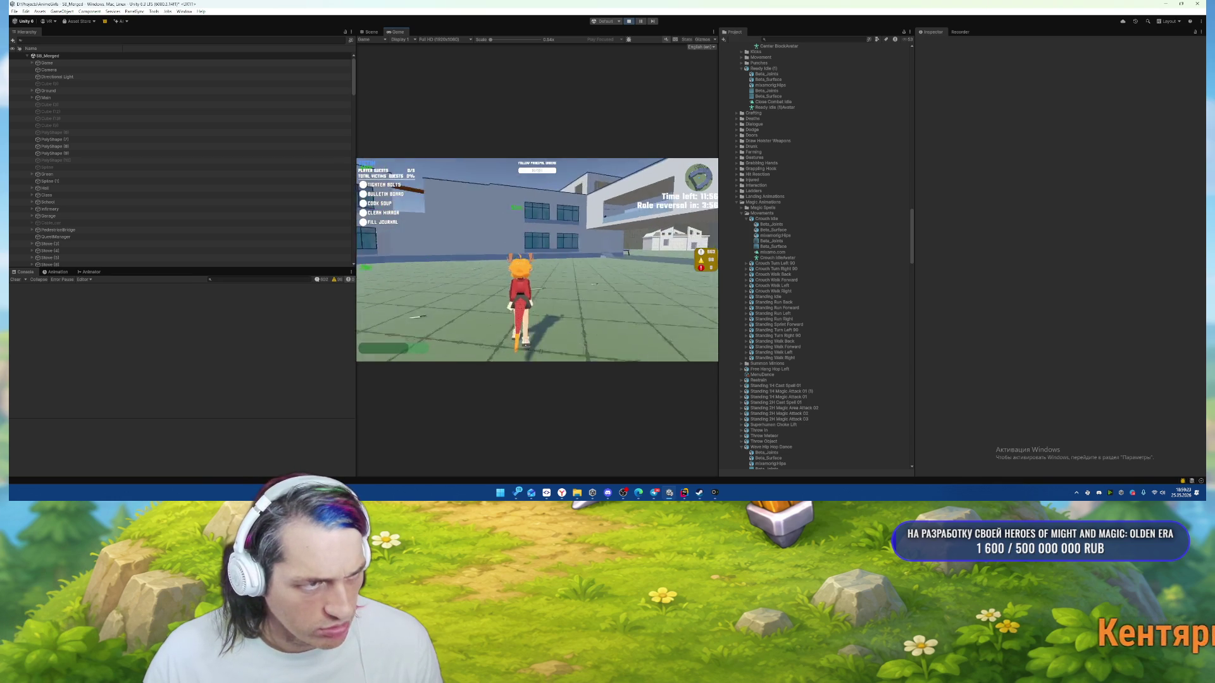
{"action": "key", "text": "w"}
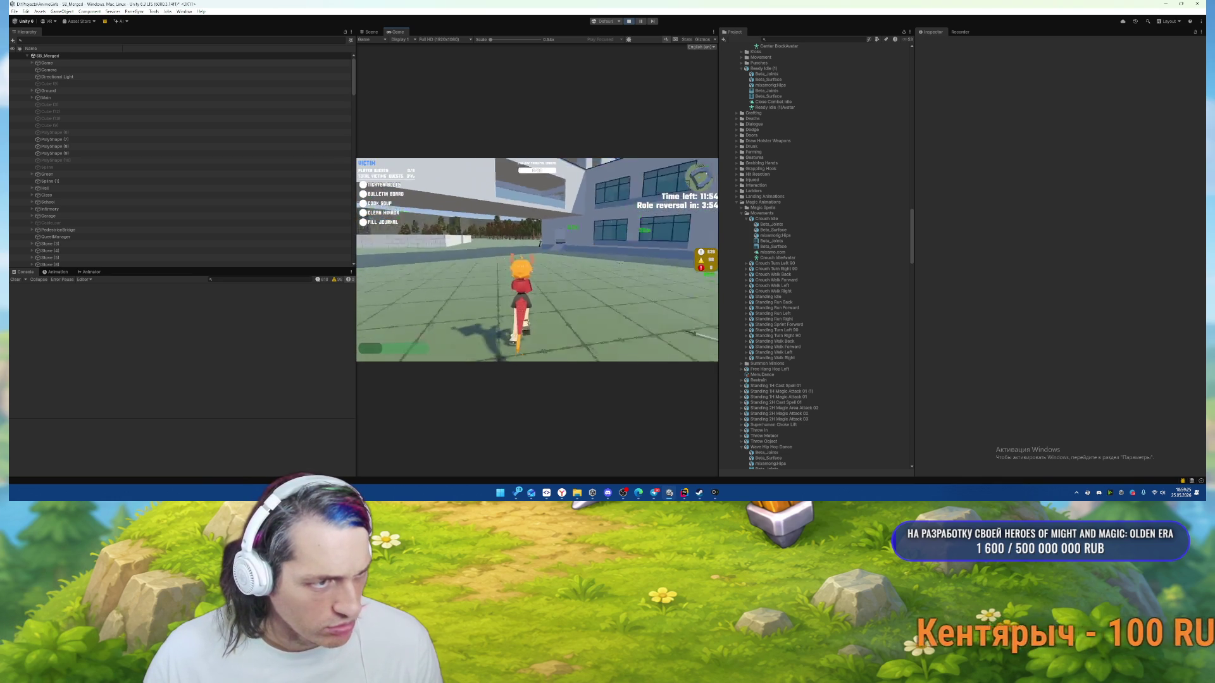
{"action": "key", "text": "w"}
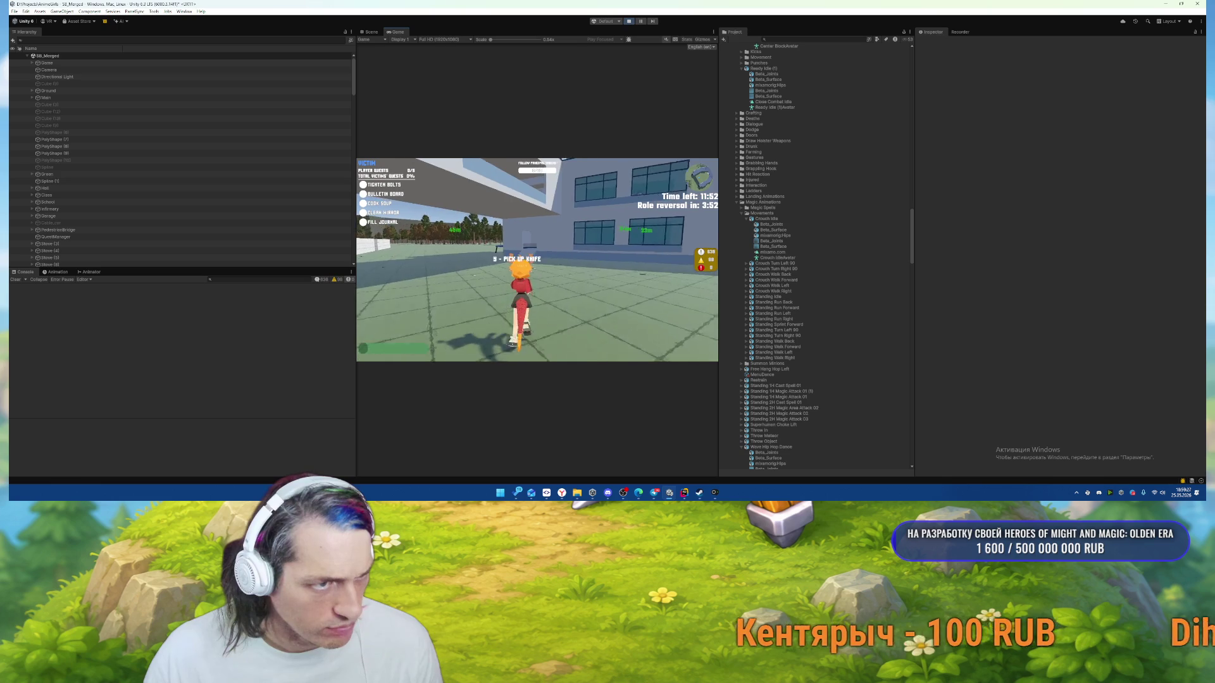
{"action": "key", "text": "w"}
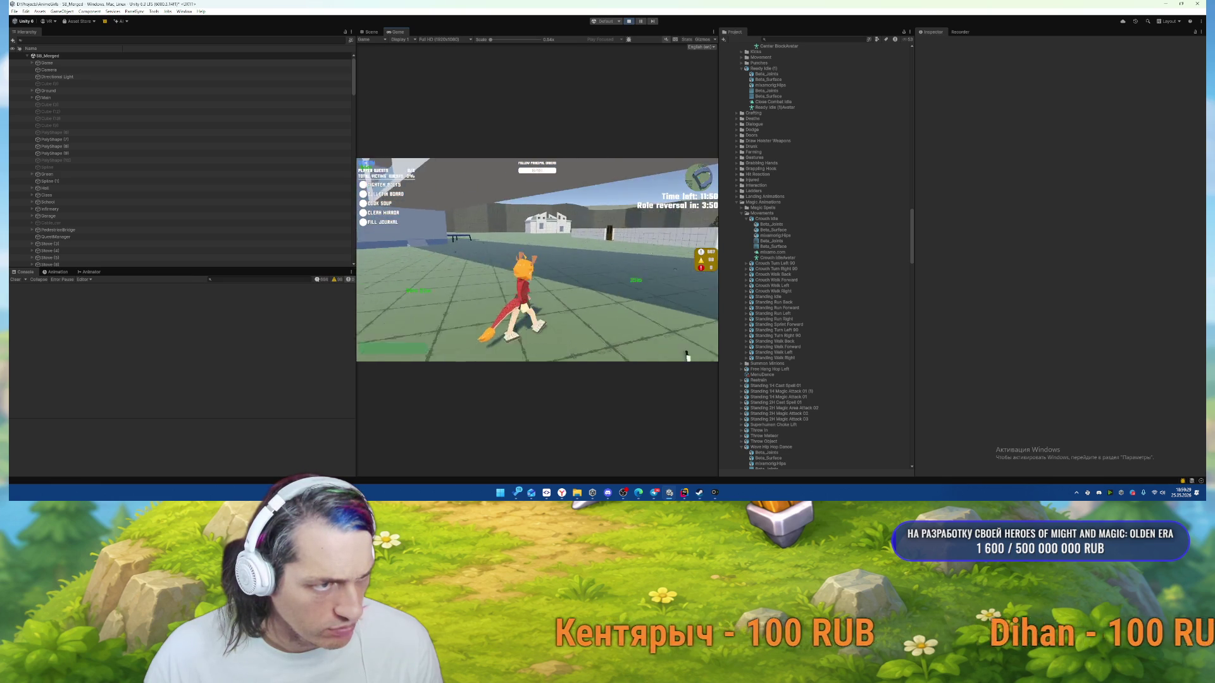
{"action": "key", "text": "w"}
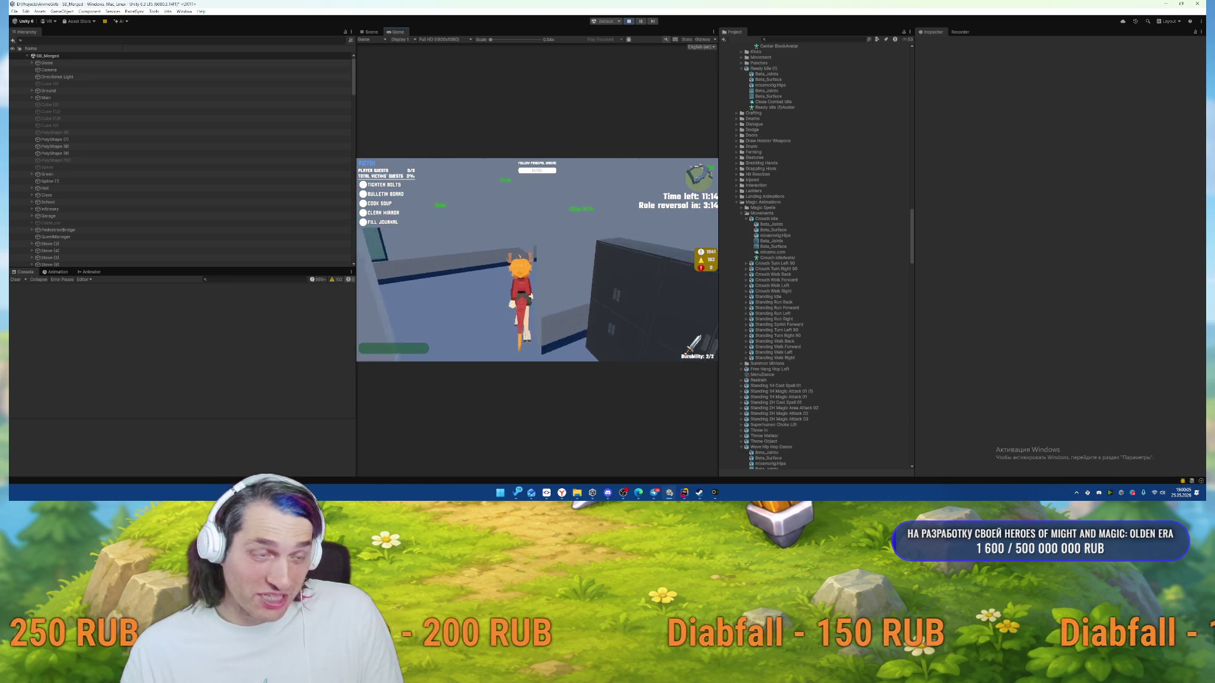
Run down the corridor along the windowed wall and through the doorway toward the next building.
{"action": "key", "text": "w"}
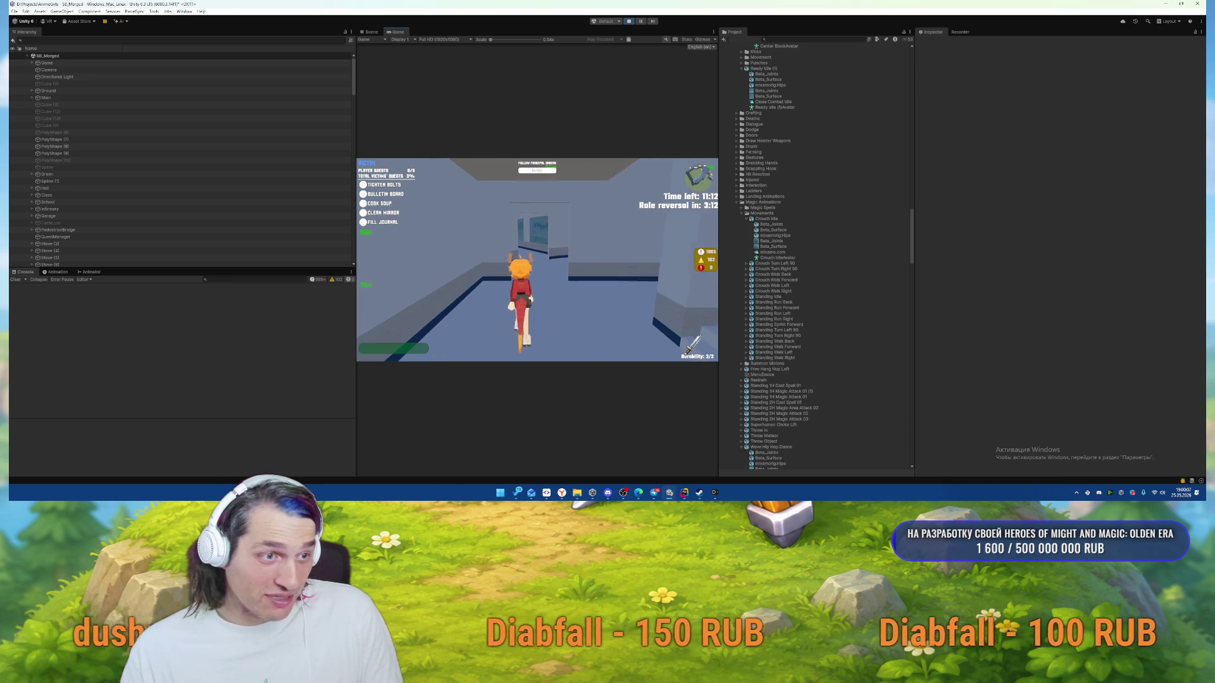
{"action": "key", "text": "w"}
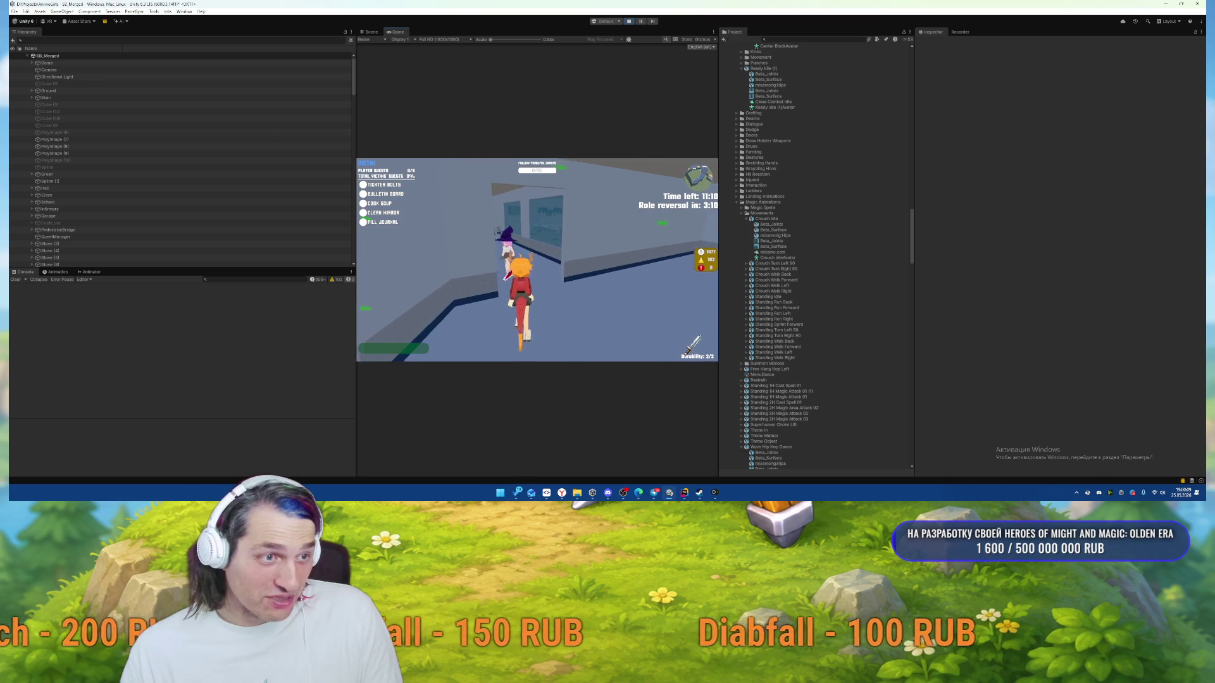
{"action": "key", "text": "w"}
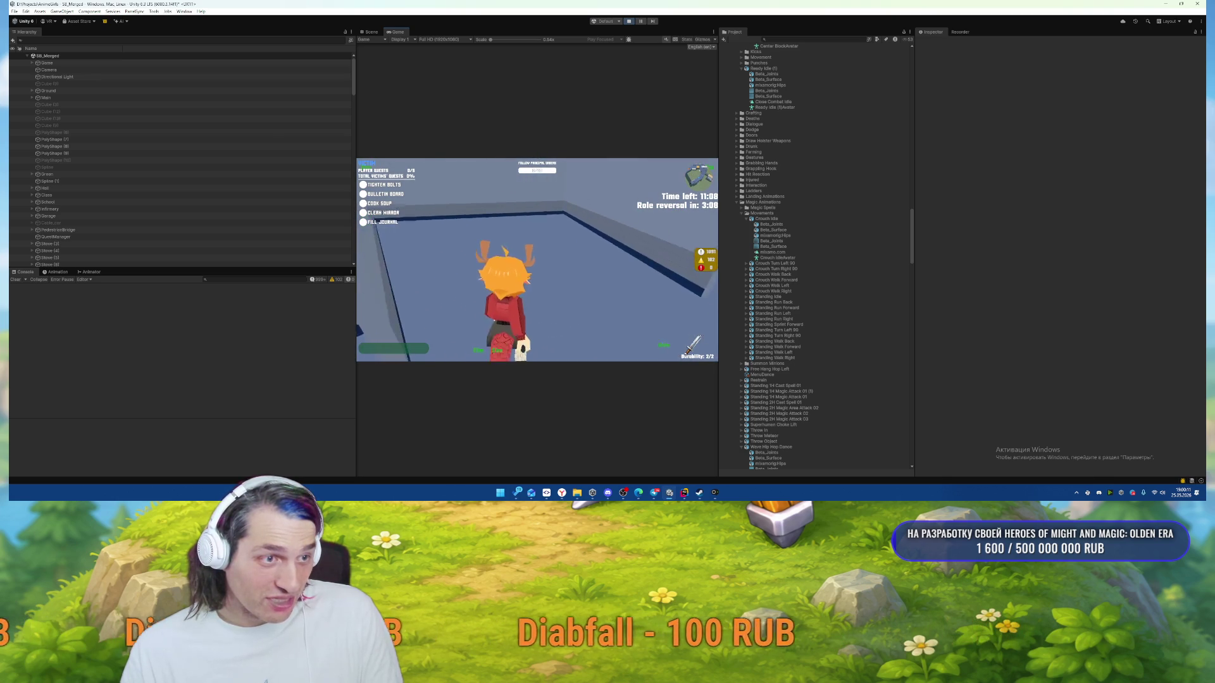
{"action": "key", "text": "w"}
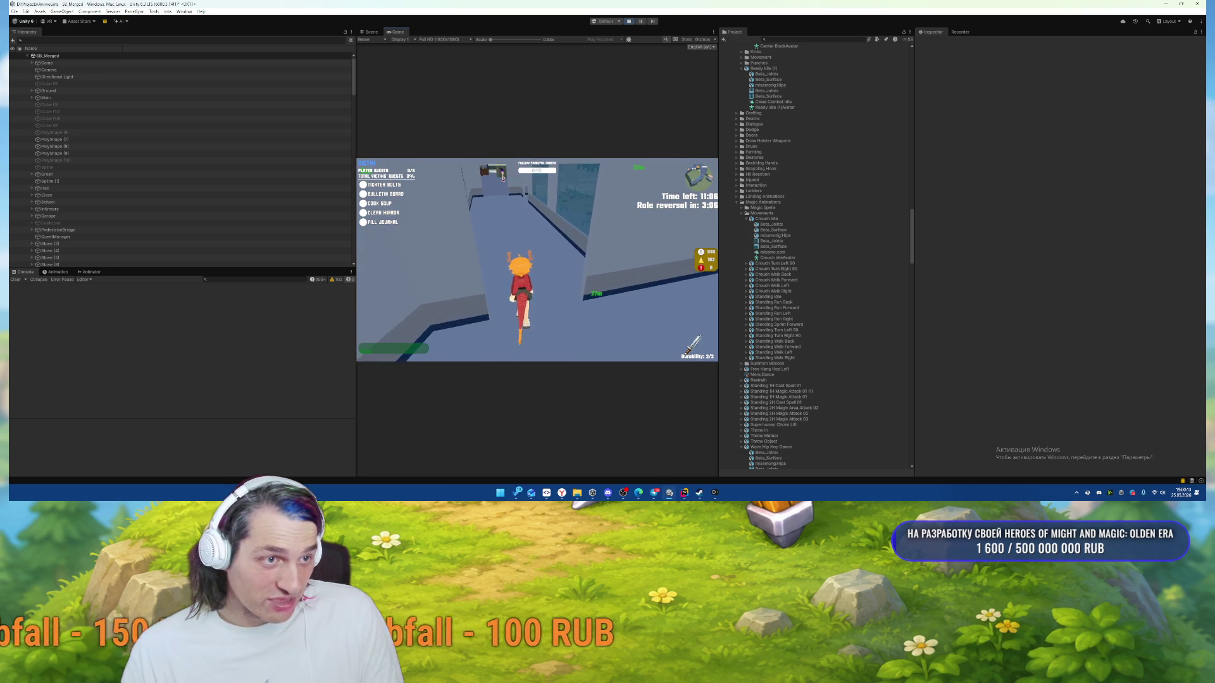
{"action": "key", "text": "w"}
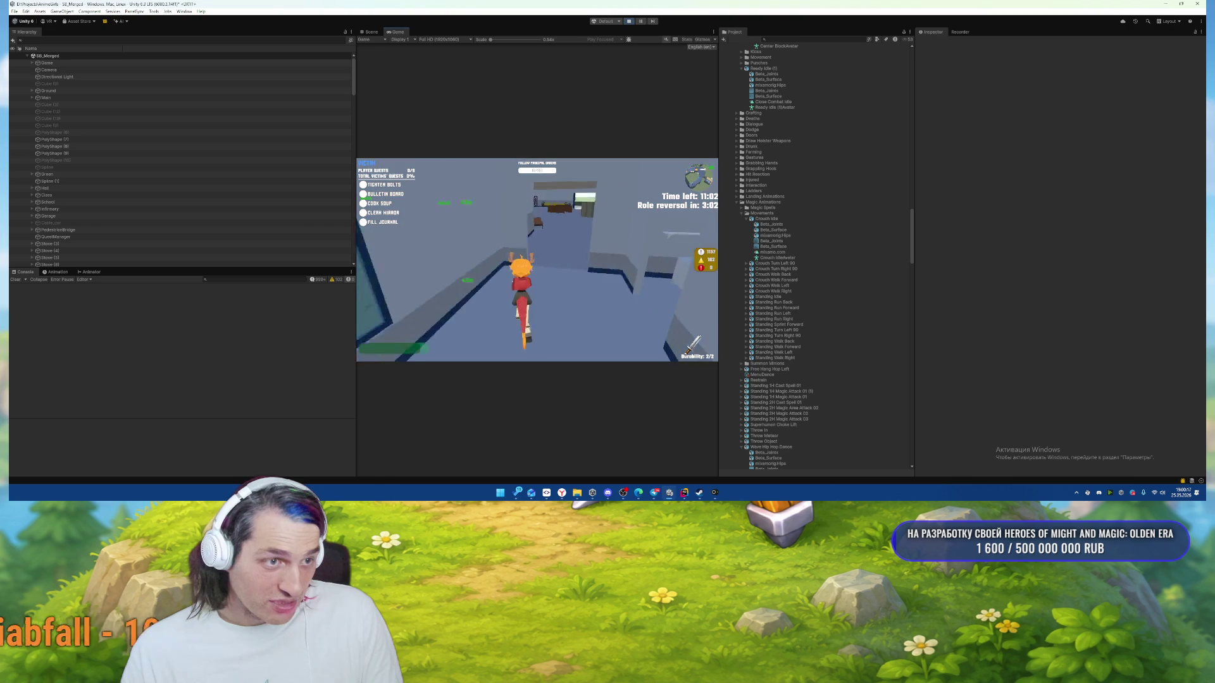
{"action": "key", "text": "w"}
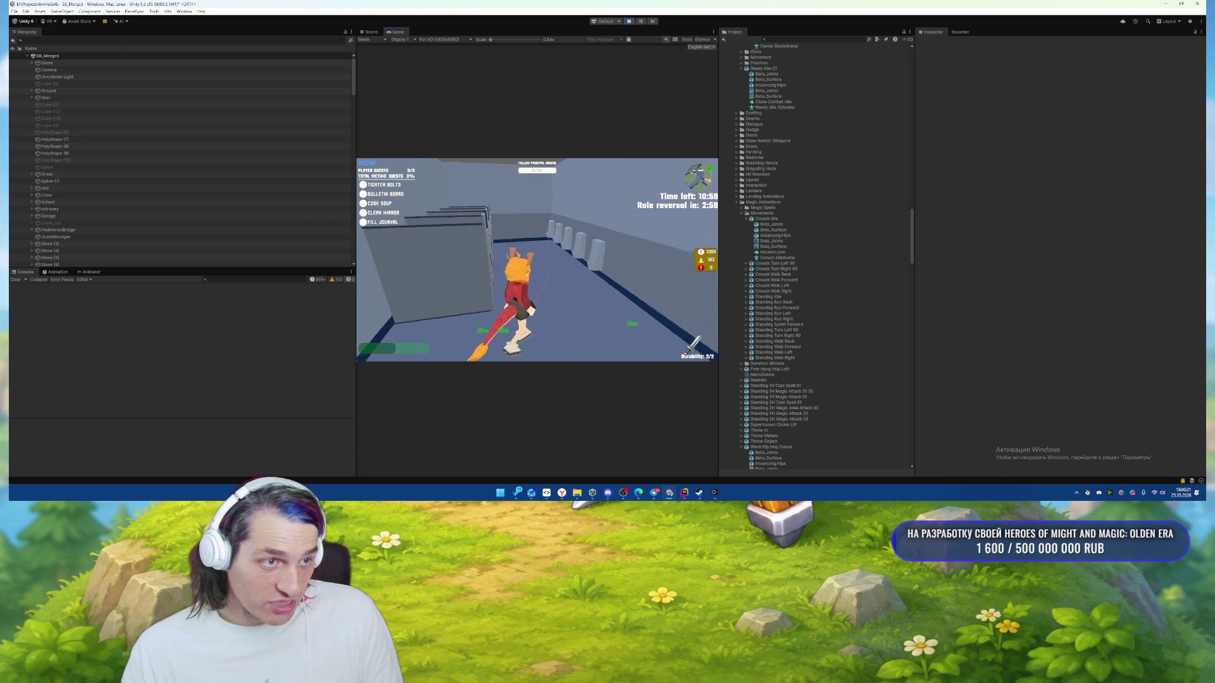
{"action": "key", "text": "w"}
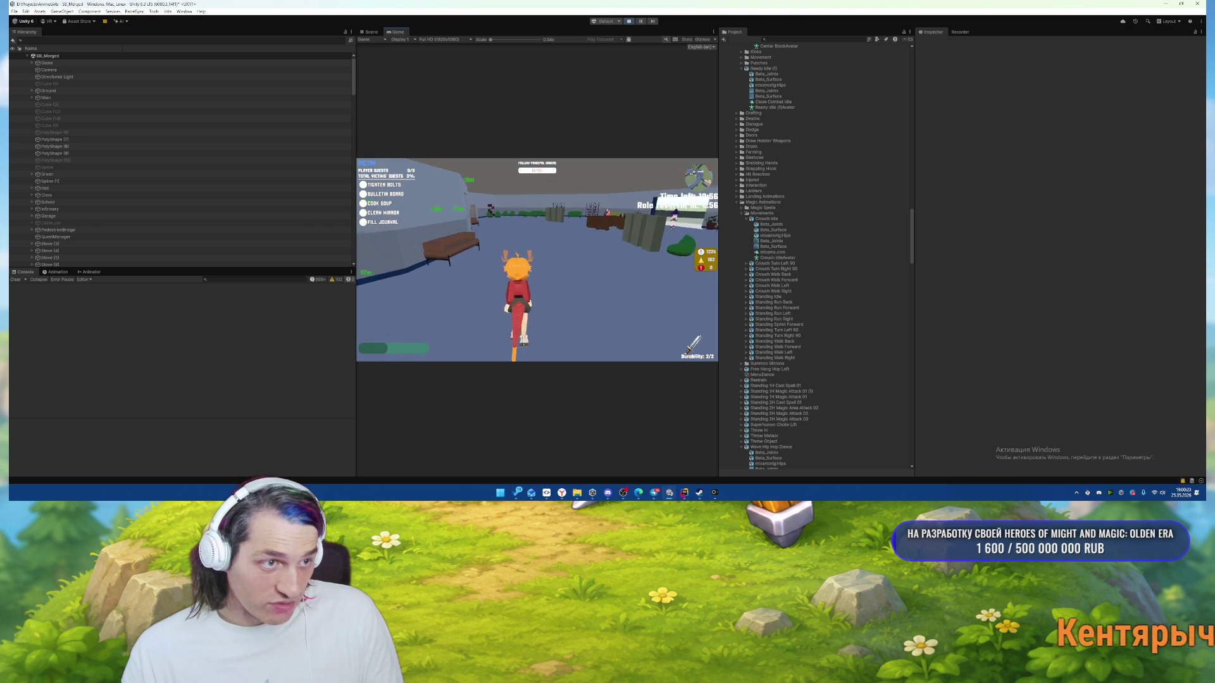
{"action": "key", "text": "w"}
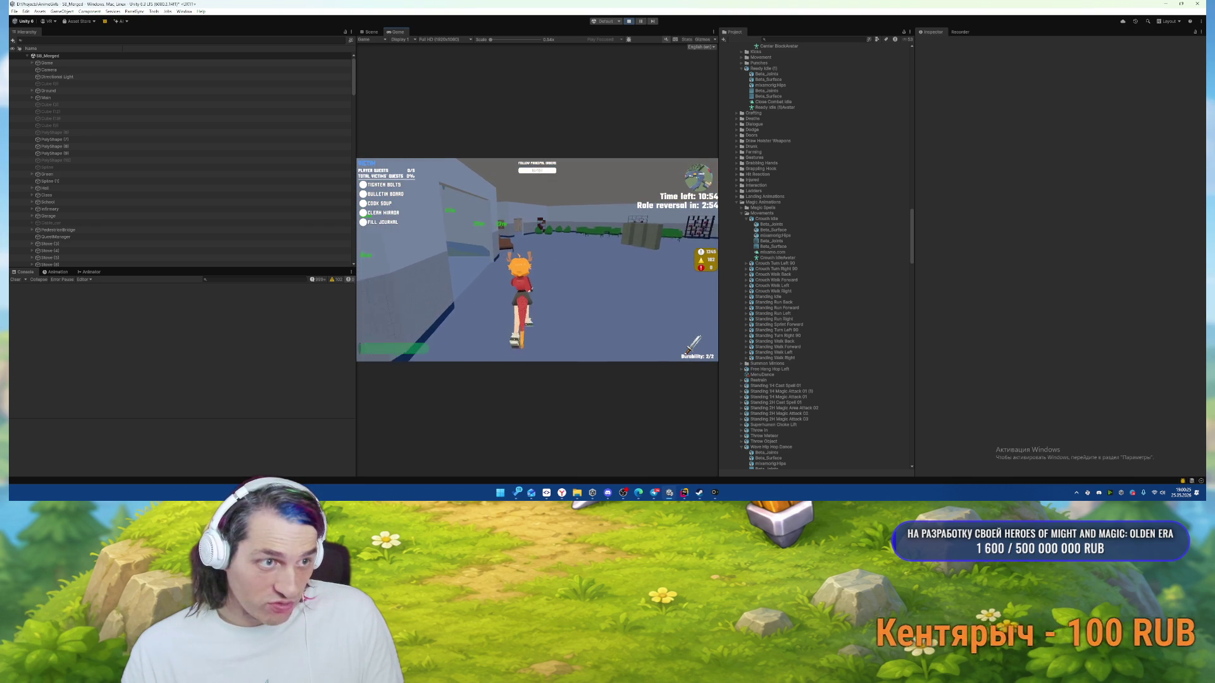
Enter the locker room, climb over the wall, and drop into the washroom by the bulletin board.
{"action": "key", "text": "w"}
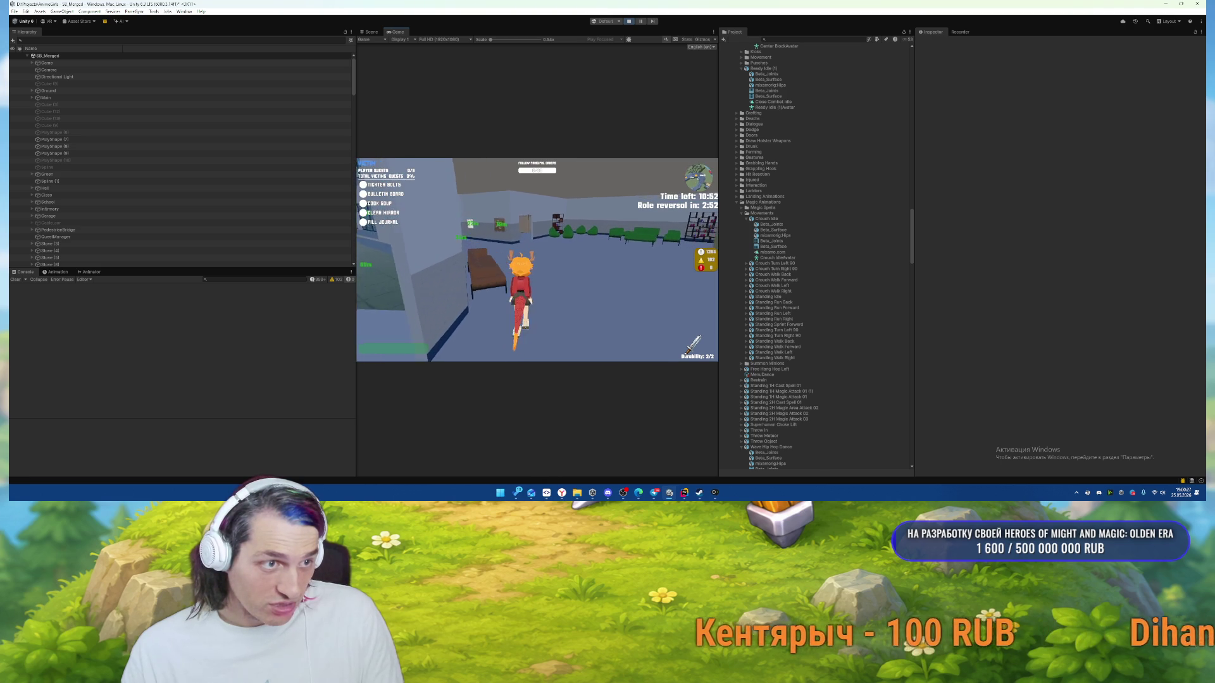
{"action": "key", "text": "w"}
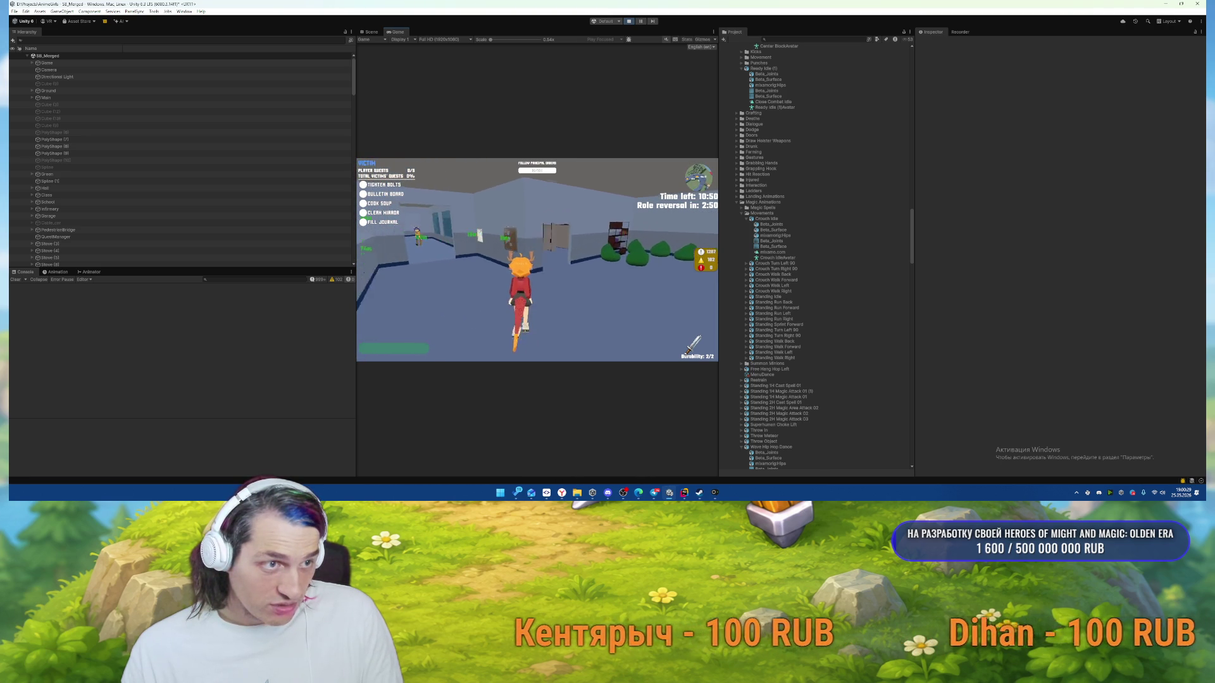
{"action": "key", "text": "w"}
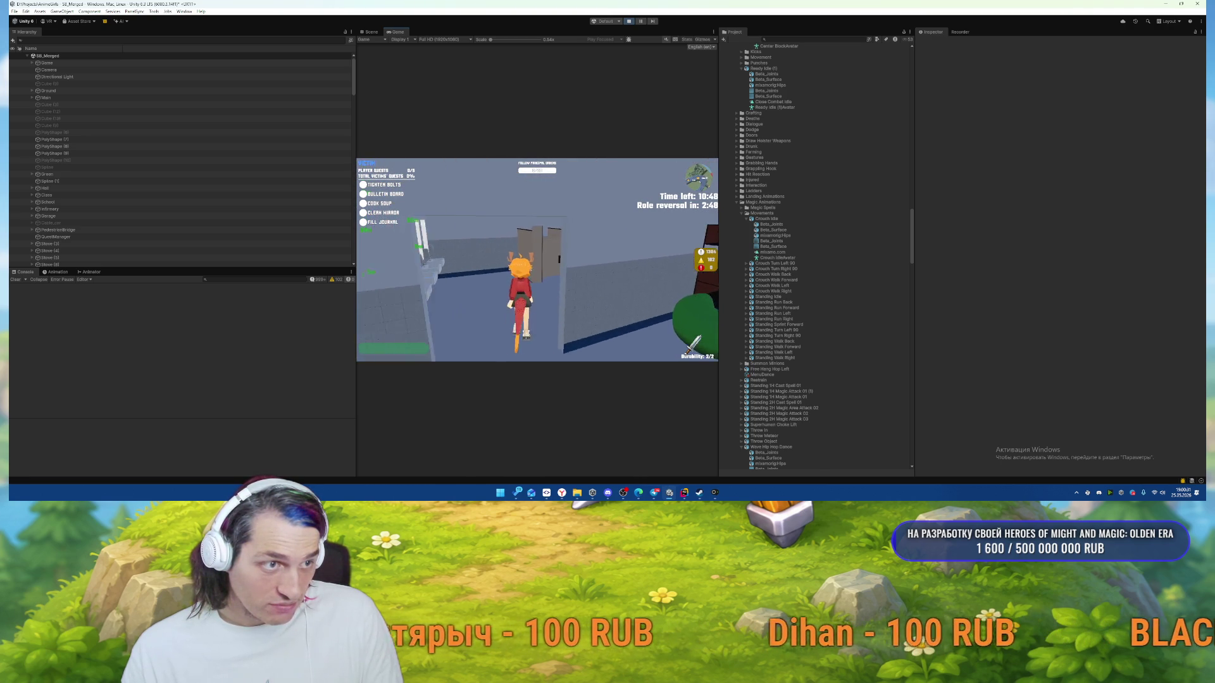
{"action": "key", "text": "w"}
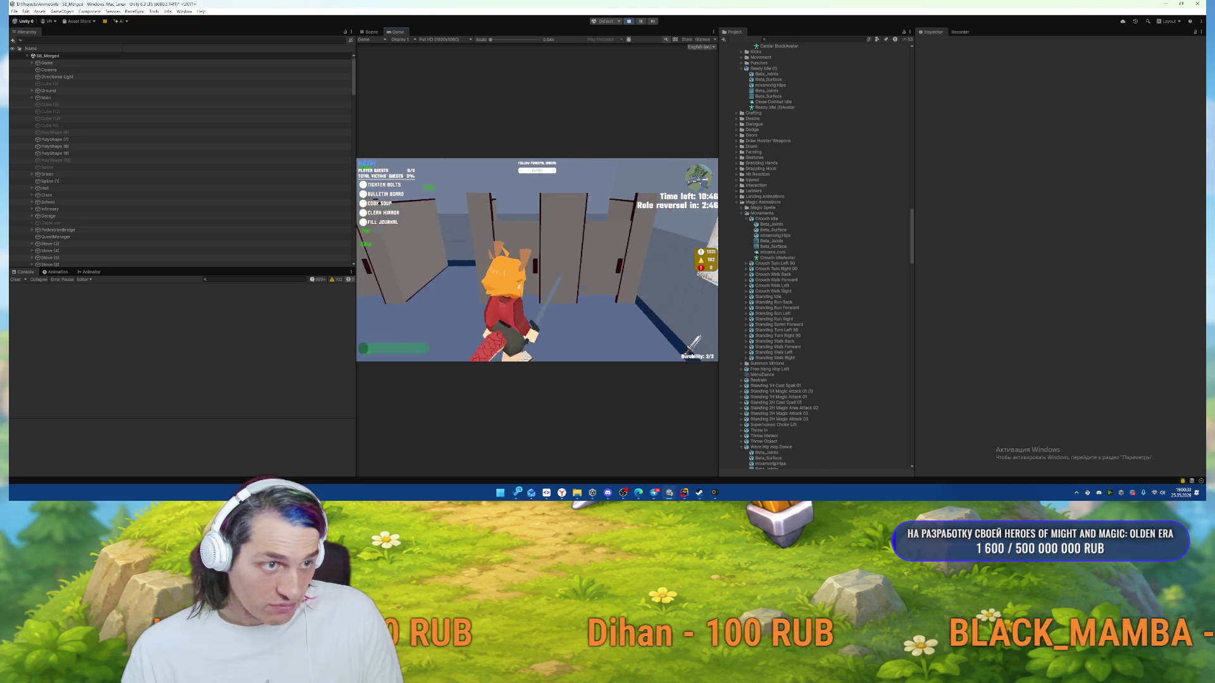
{"action": "key", "text": "w"}
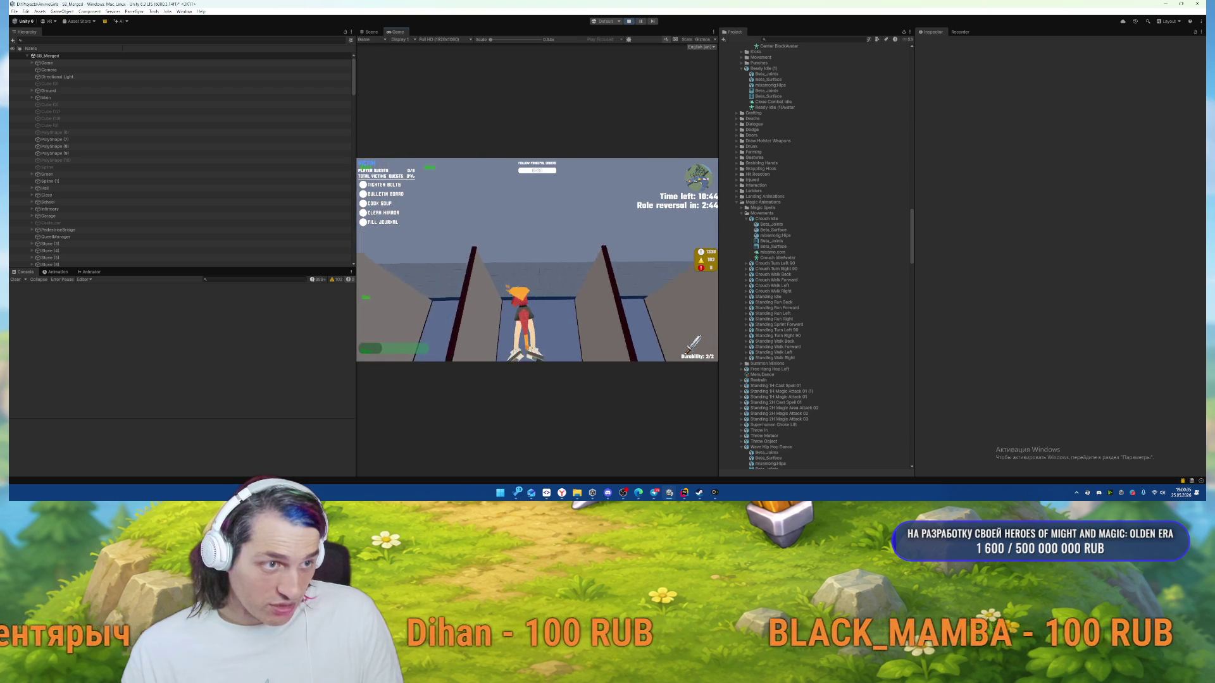
{"action": "key", "text": "w"}
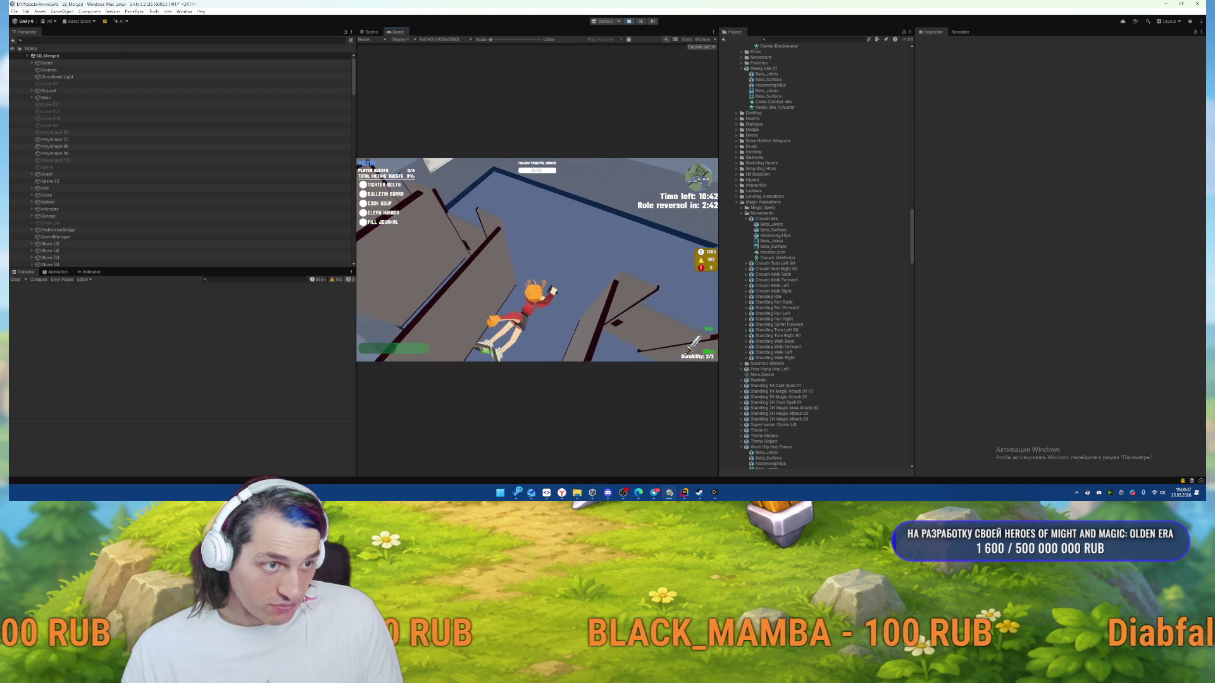
{"action": "key", "text": "w"}
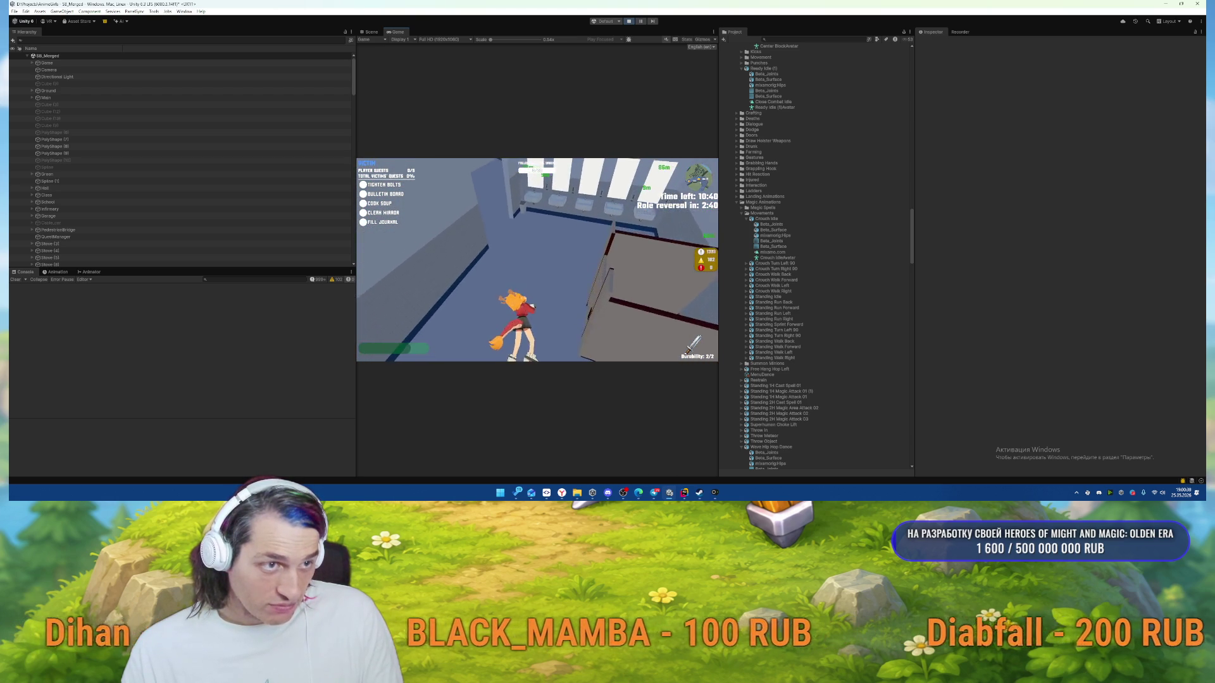
{"action": "key", "text": "w"}
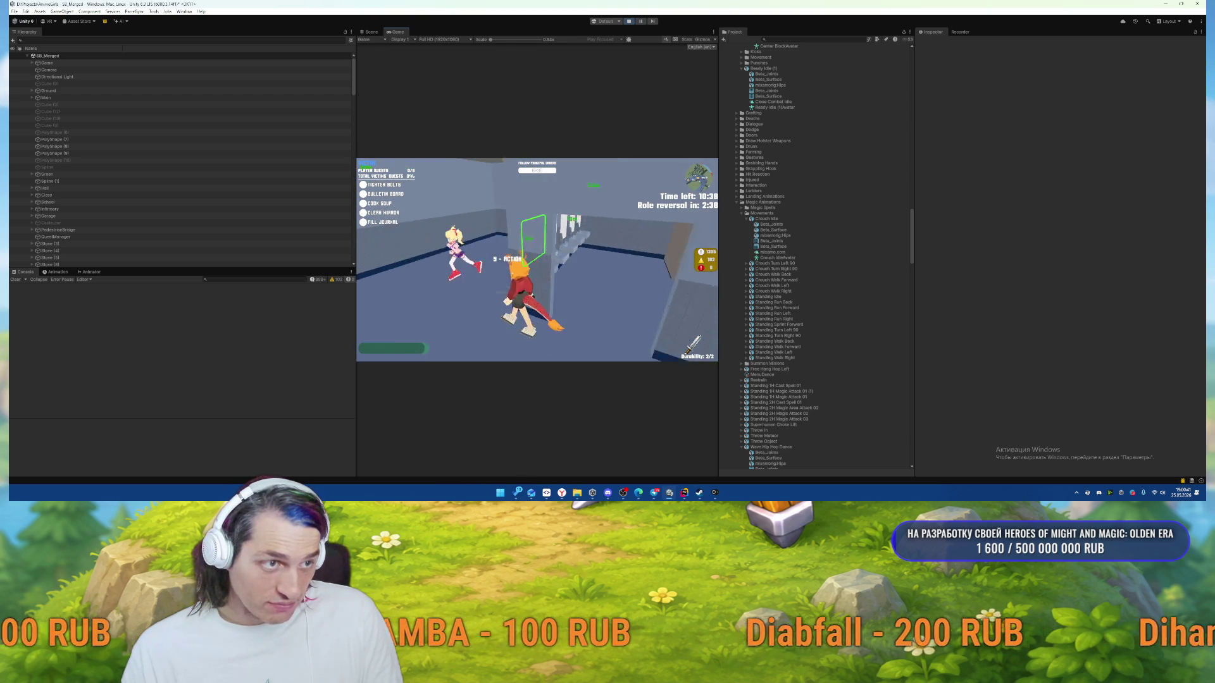
Remove the three old notices from the bulletin board and hang a new poster.
{"action": "key", "text": "e"}
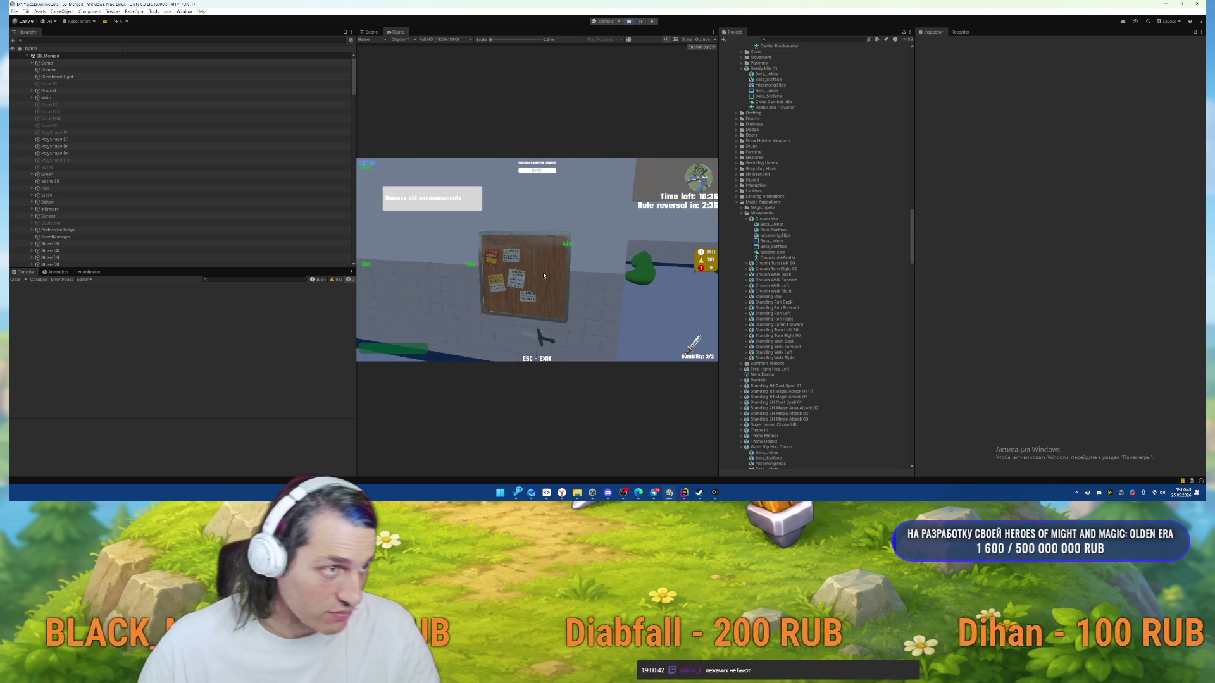
{"action": "left_click", "coordinate": [562, 286]}
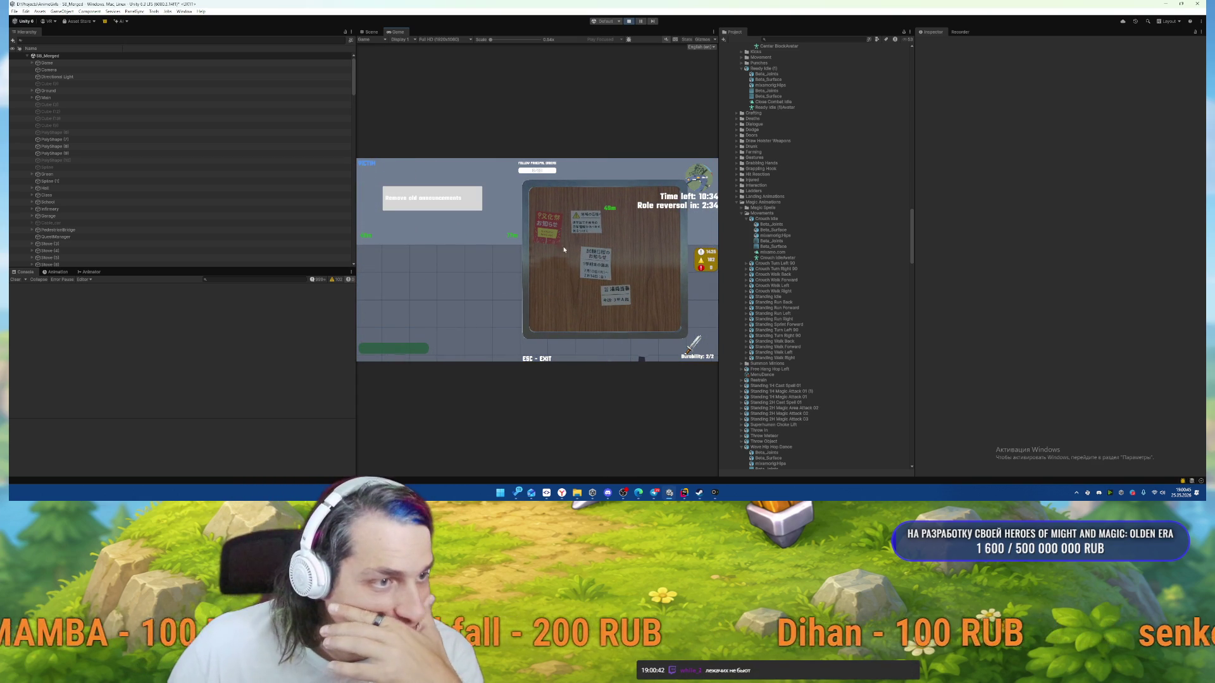
{"action": "left_click", "coordinate": [589, 268]}
{"action": "left_click", "coordinate": [615, 294]}
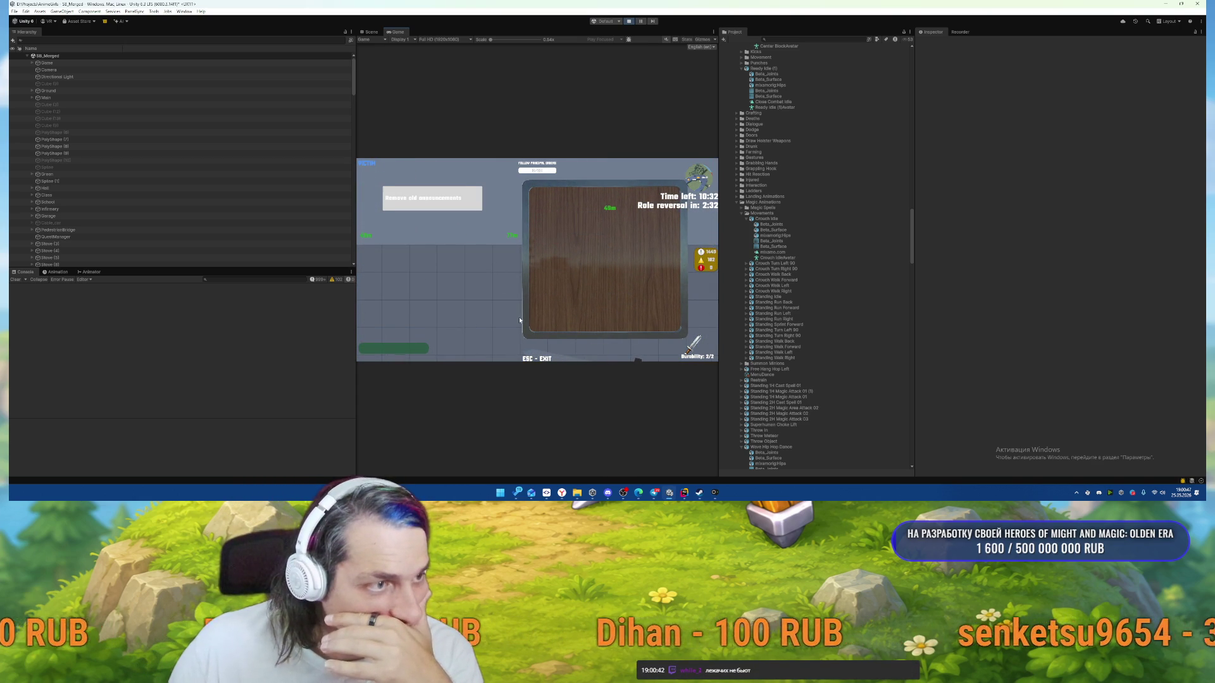
{"action": "left_click_drag", "start_coordinate": [495, 293], "coordinate": [574, 223]}
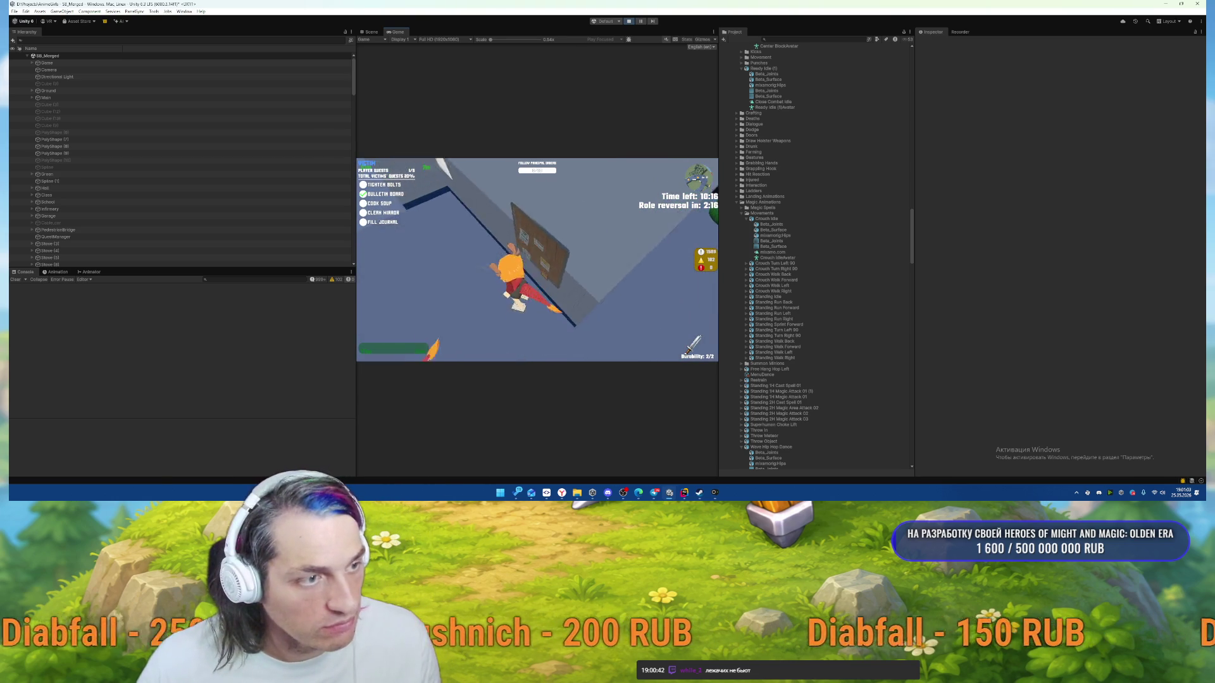
Wipe a clean streak across the washroom mirror, then resume playing.
{"action": "key", "text": "e"}
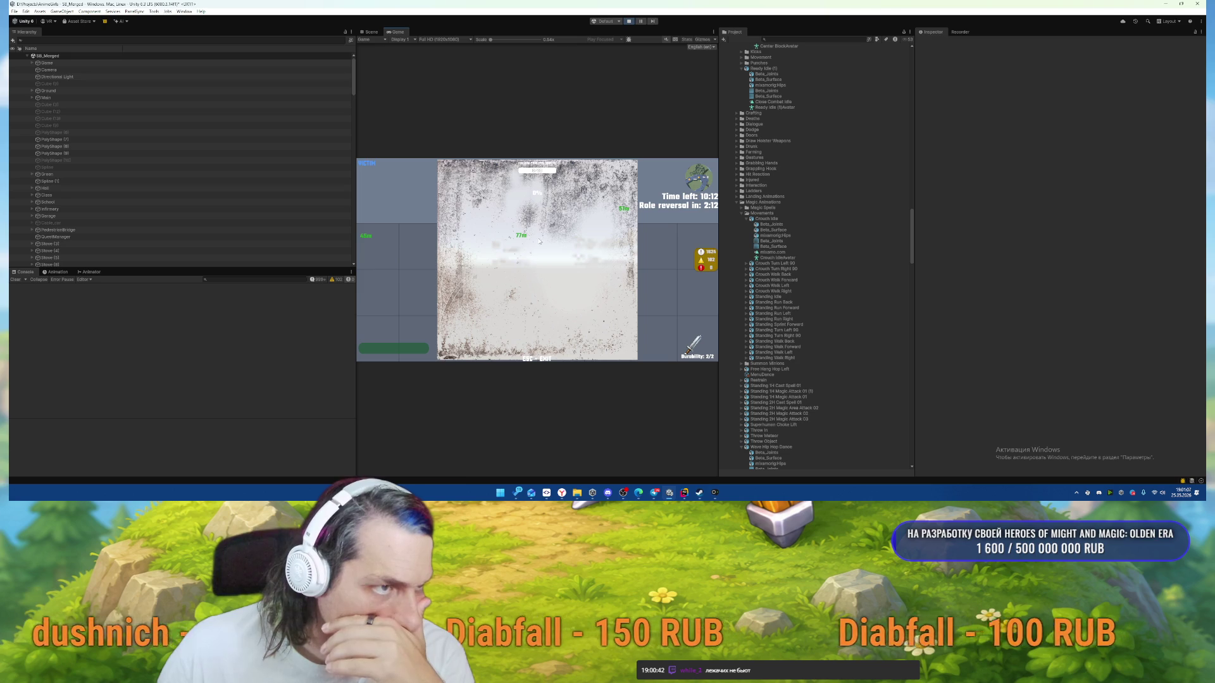
{"action": "mouse_move", "coordinate": [539, 241]}
{"action": "left_mouse_down"}
{"action": "mouse_move", "coordinate": [507, 208]}
{"action": "mouse_move", "coordinate": [449, 284]}
{"action": "mouse_move", "coordinate": [481, 190]}
{"action": "mouse_move", "coordinate": [569, 177]}
{"action": "mouse_move", "coordinate": [608, 266]}
{"action": "mouse_move", "coordinate": [547, 269]}
{"action": "mouse_move", "coordinate": [588, 240]}
{"action": "mouse_move", "coordinate": [522, 313]}
{"action": "left_mouse_up"}
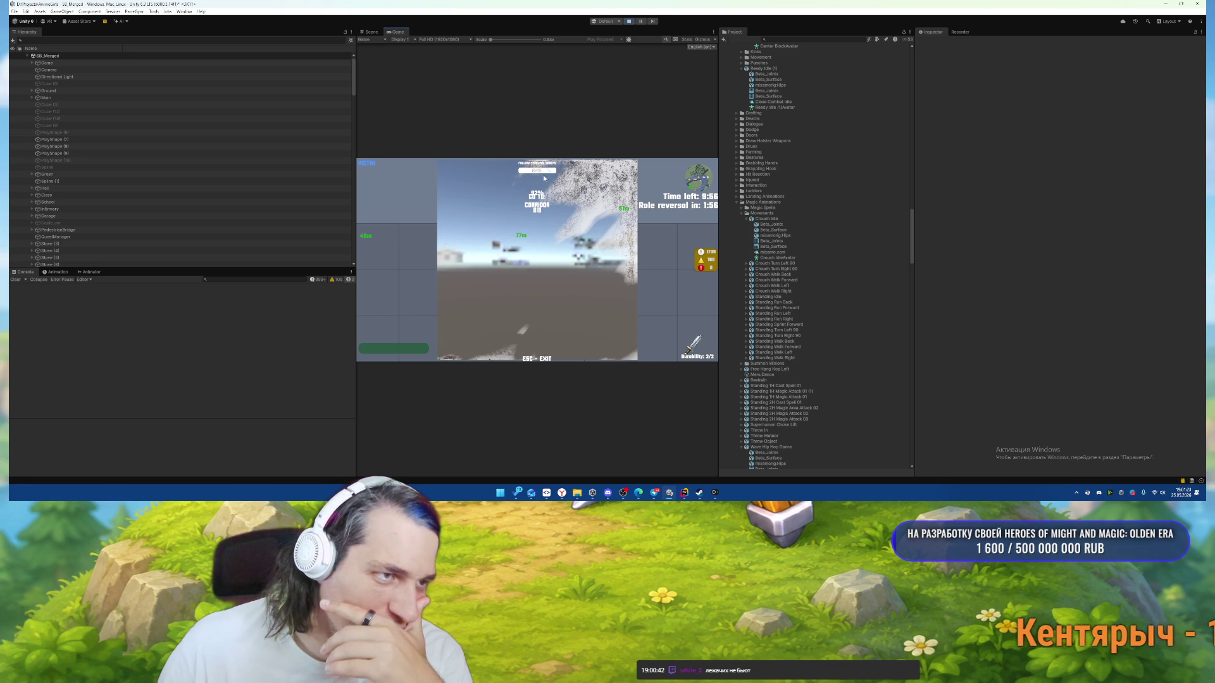
{"action": "left_click", "coordinate": [522, 298]}
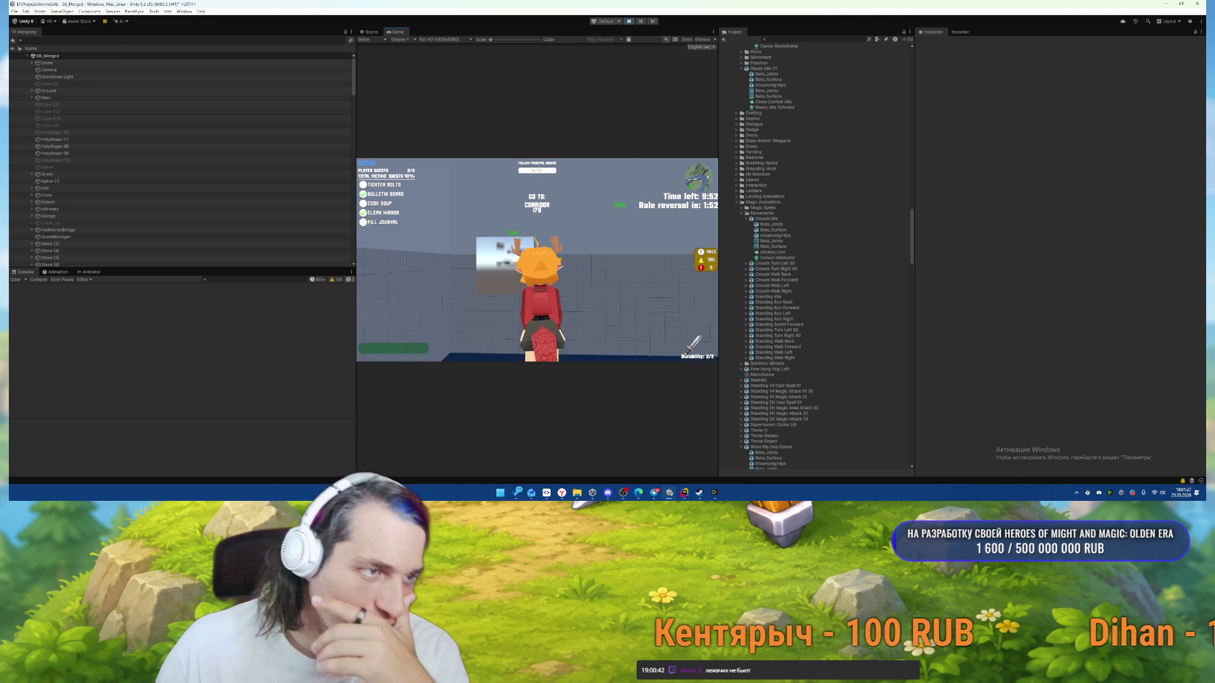
Run down the corridor into the computer room to the journal desk.
{"action": "key", "text": "w"}
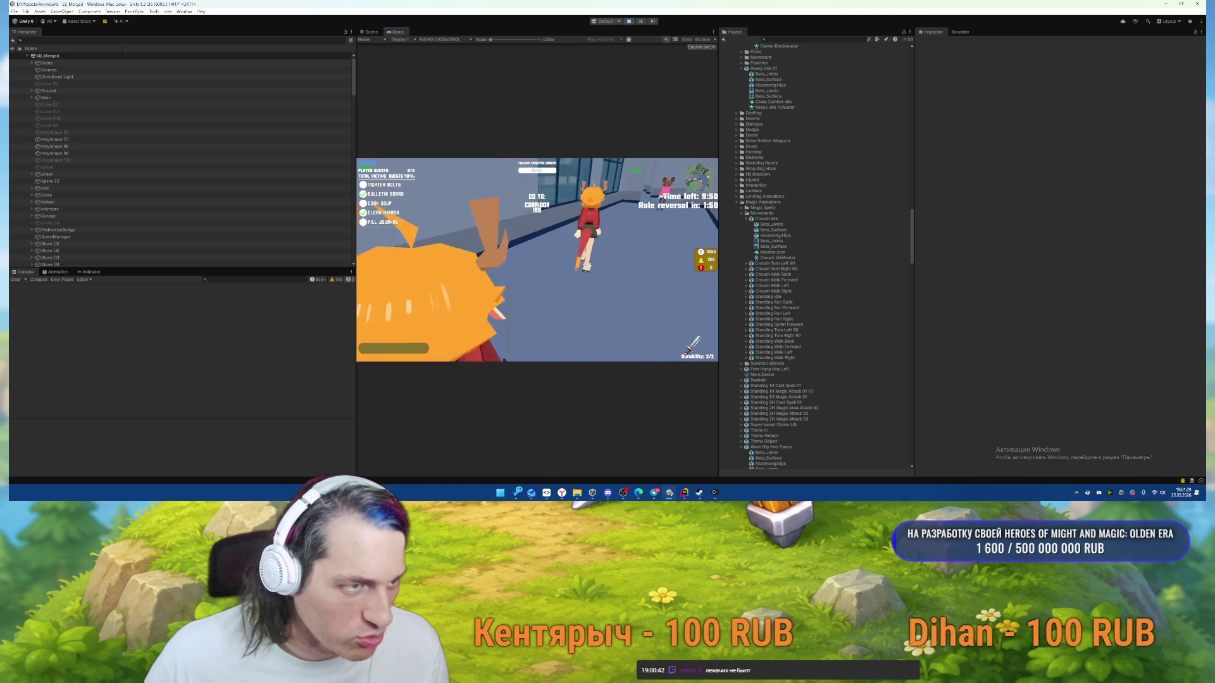
{"action": "key", "text": "w"}
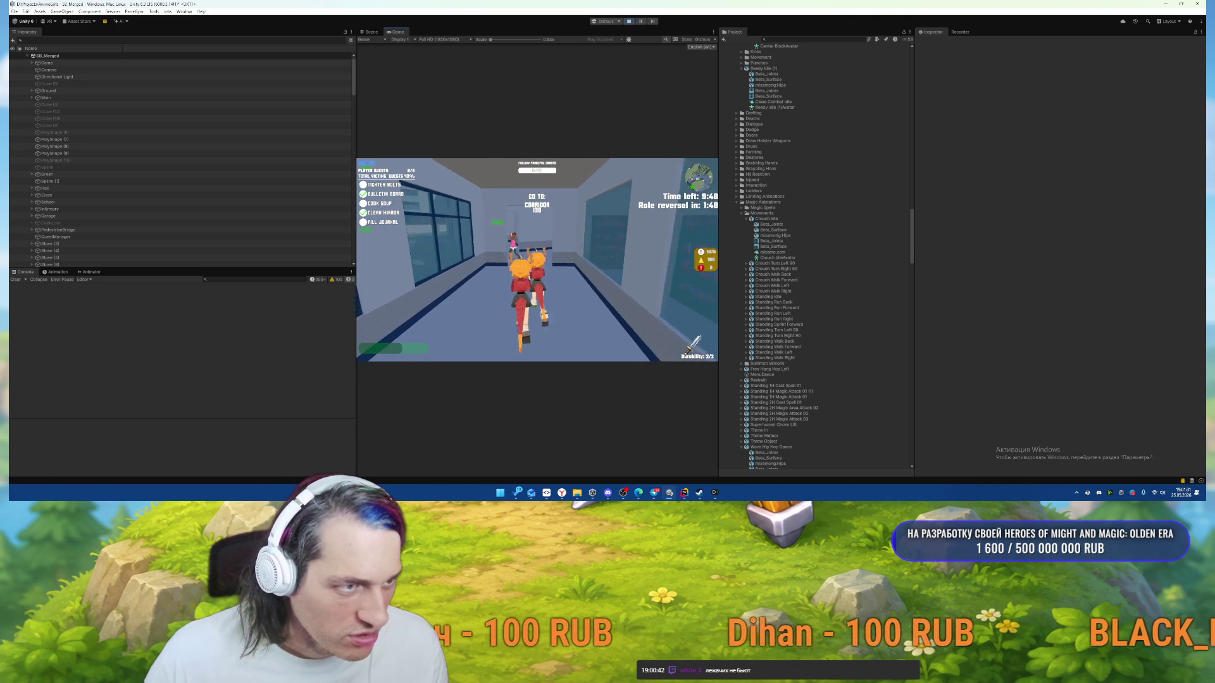
{"action": "key", "text": "w"}
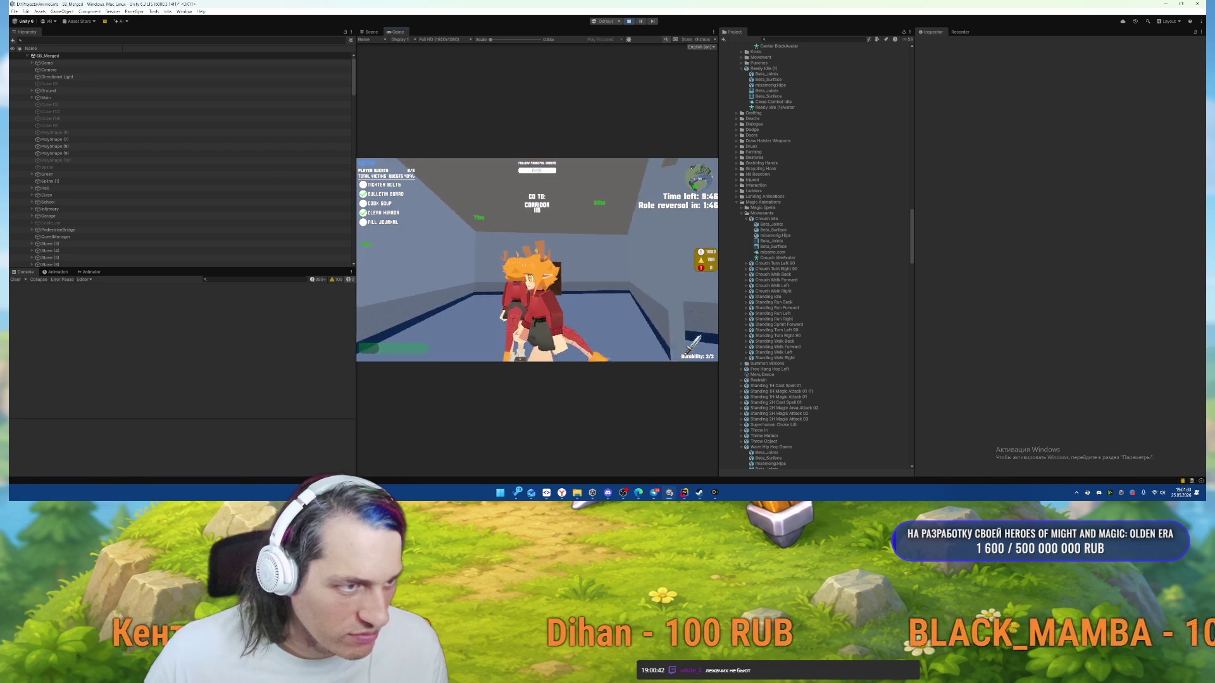
{"action": "key", "text": "w"}
{"action": "key", "text": "w"}
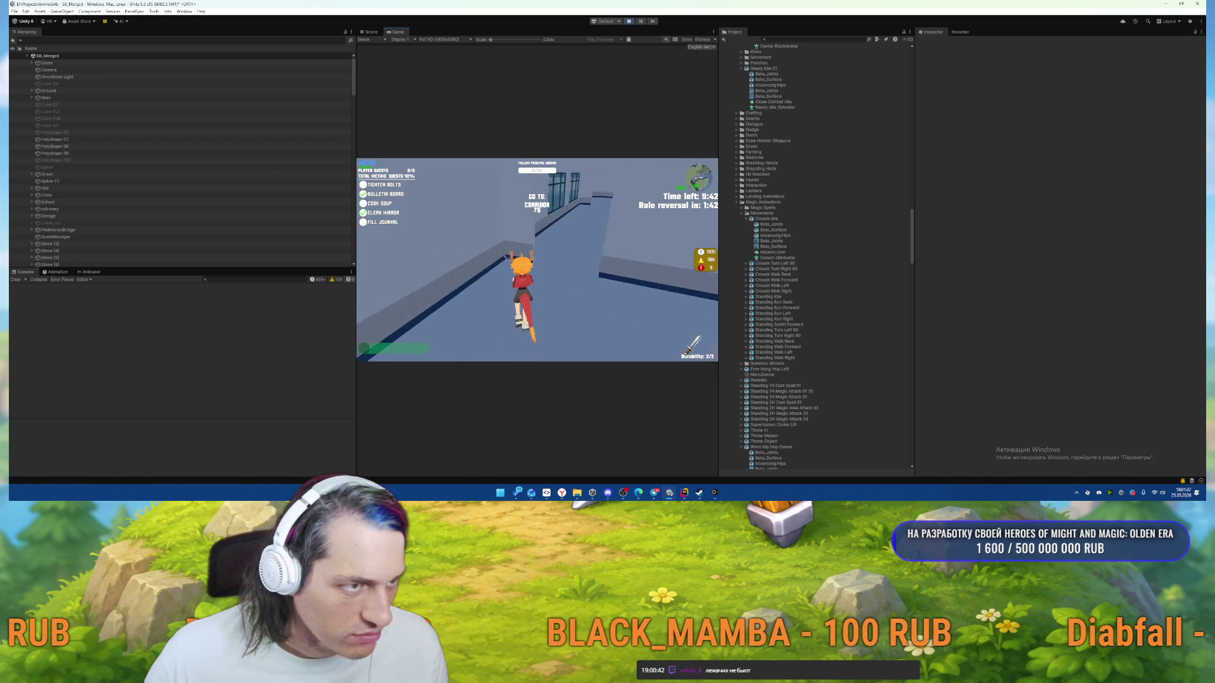
{"action": "key", "text": "w"}
{"action": "key", "text": "w"}
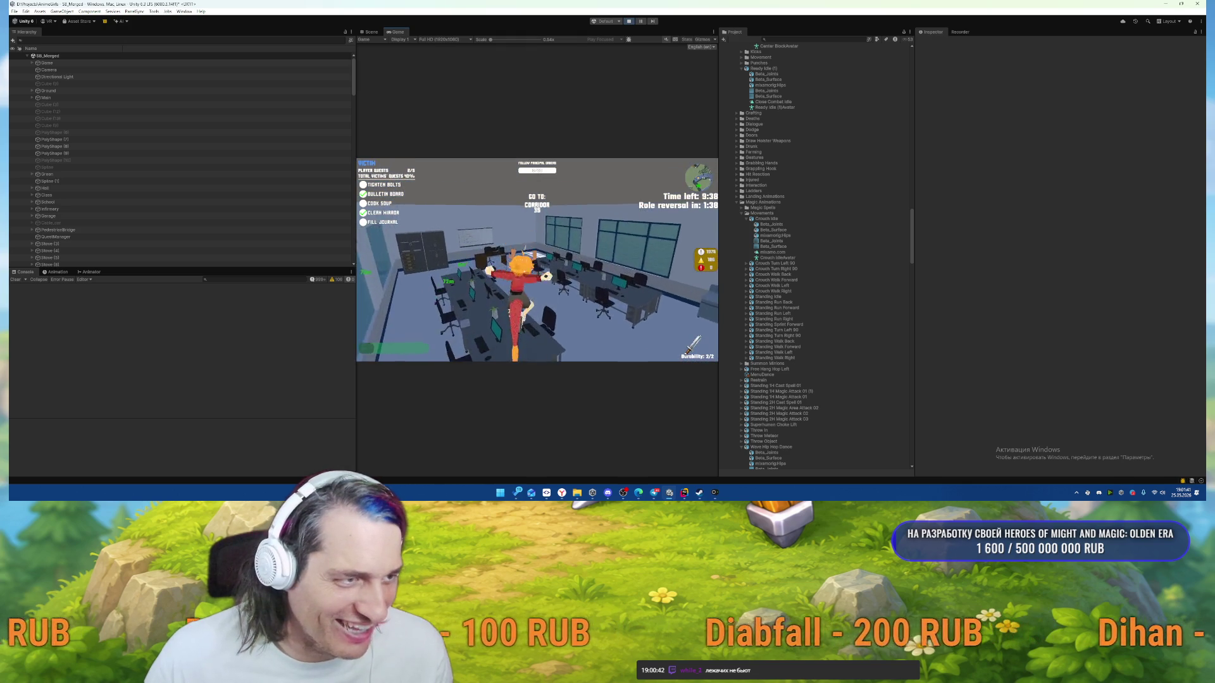
{"action": "key", "text": "w"}
Fill the journal with the two on-duty students' names, one per line, then pause.
{"action": "key", "text": "e"}
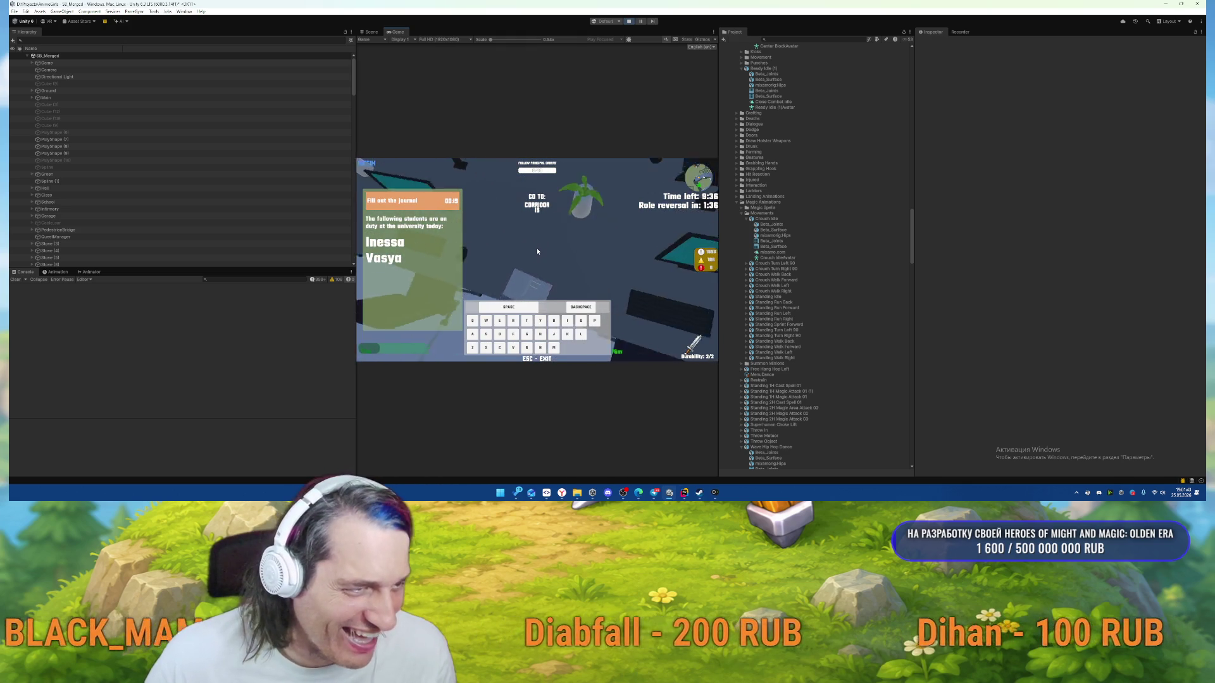
{"action": "type", "text": "INESSA"}
{"action": "key", "text": "Return"}
{"action": "type", "text": "VASYA"}
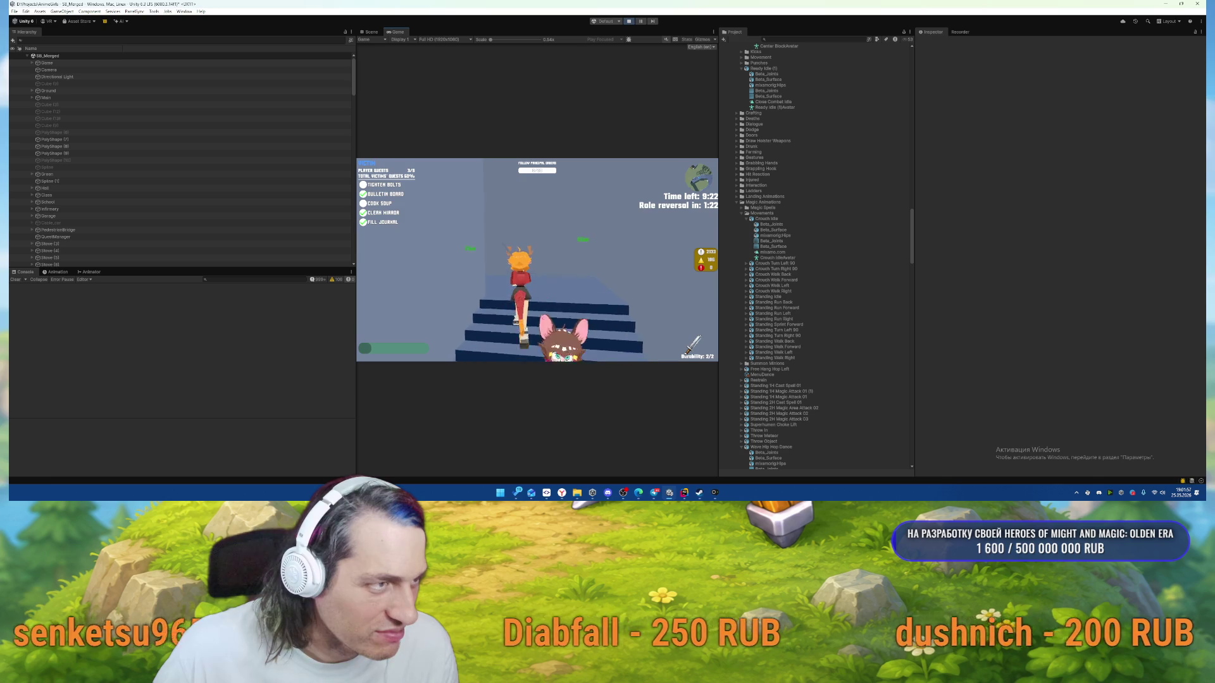
{"action": "key", "text": "Escape"}
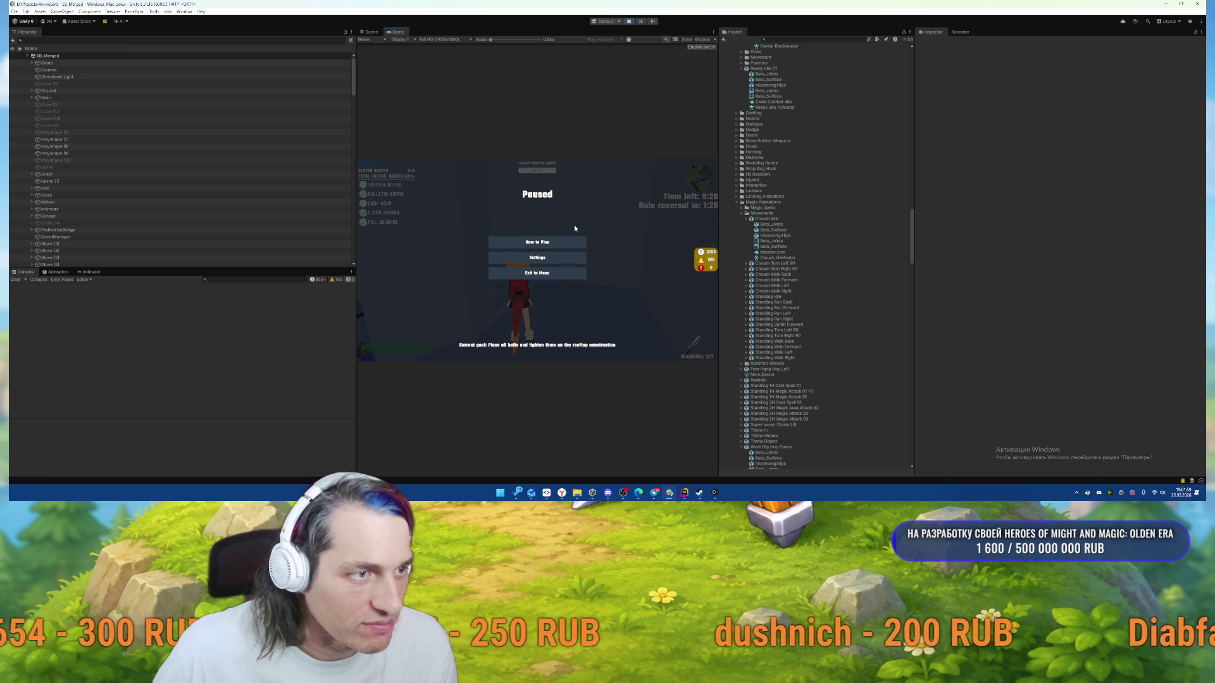
Resume the game briefly, pause again, and stop Play mode.
{"action": "key", "text": "Escape"}
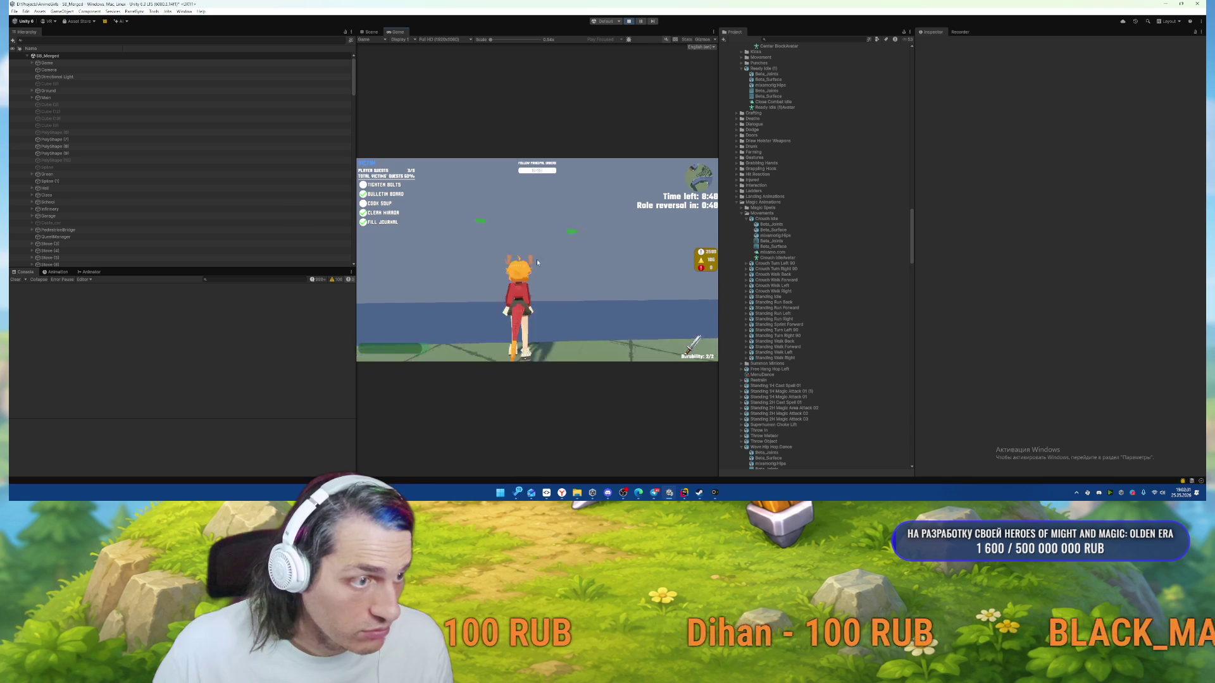
{"action": "key", "text": "Escape"}
{"action": "left_click", "coordinate": [628, 21]}
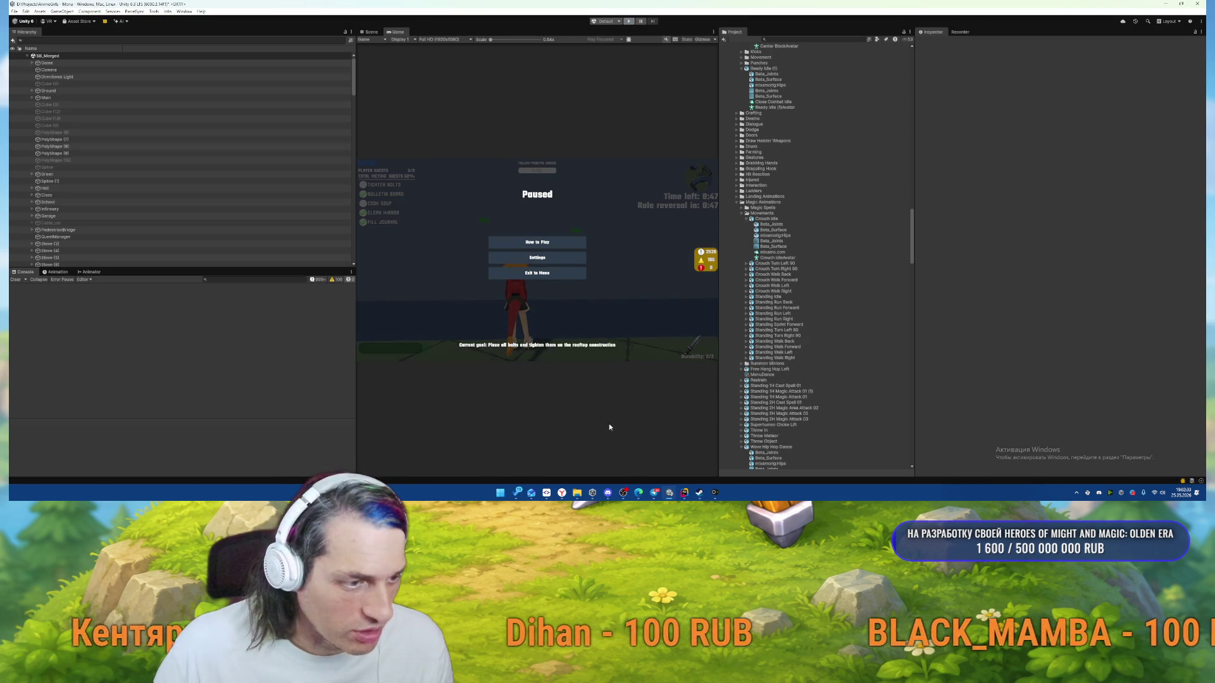
In SmartGit's Log, review the teammate's latest commit and its toiletW.prefab diff, then return to Unity.
{"action": "left_click", "coordinate": [546, 492]}
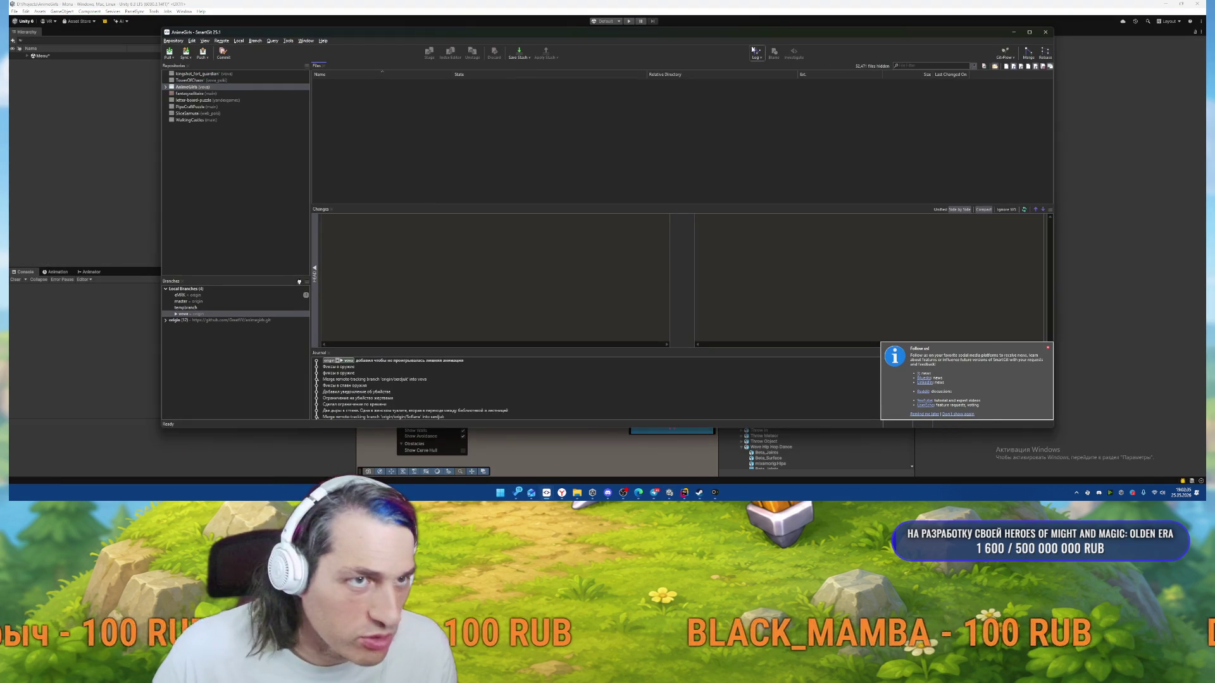
{"action": "left_click", "coordinate": [754, 51]}
{"action": "left_click", "coordinate": [367, 119]}
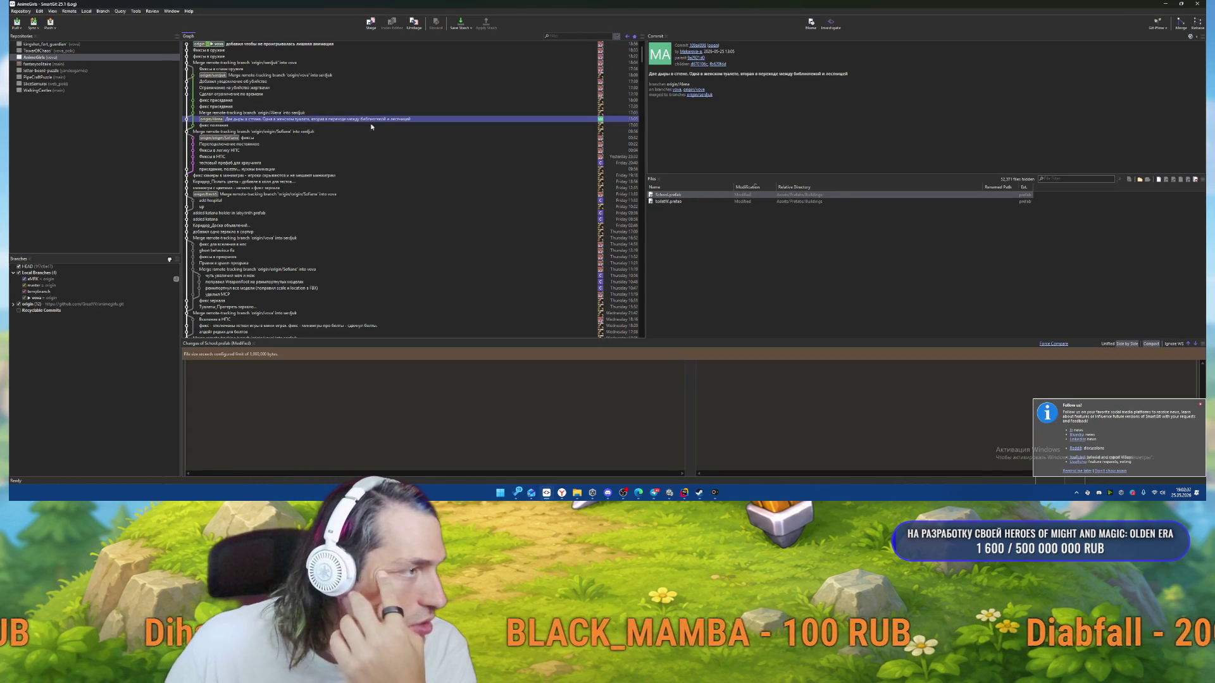
{"action": "left_click", "coordinate": [680, 201]}
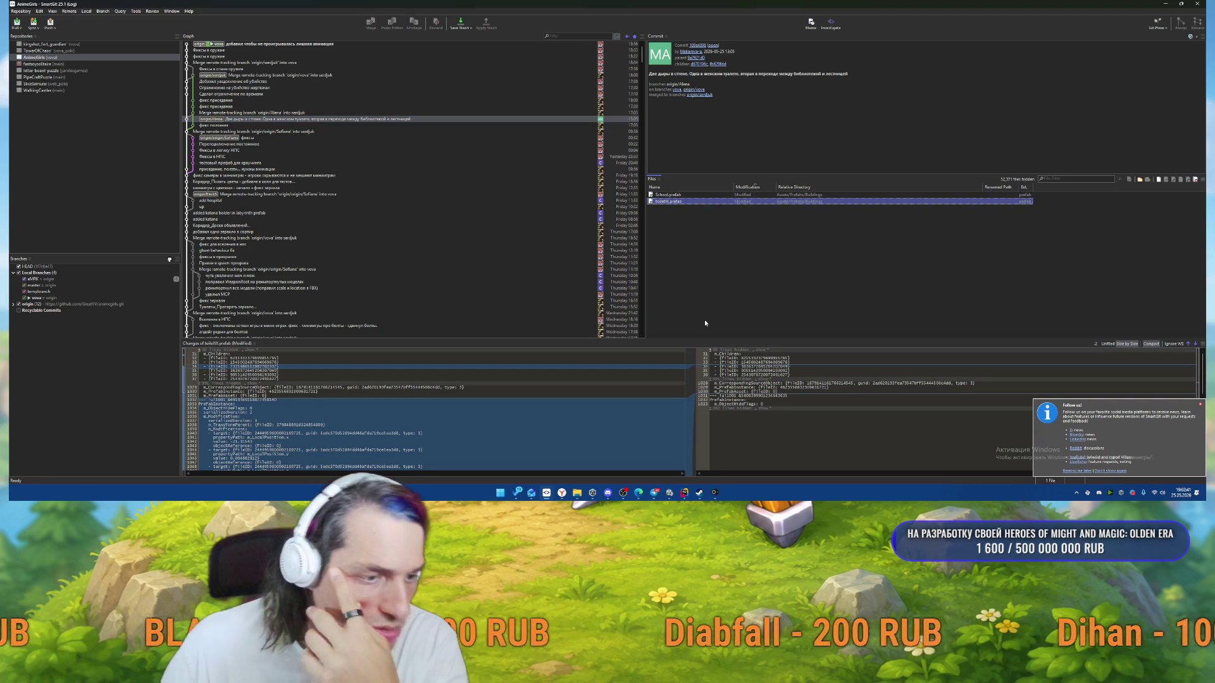
{"action": "left_click", "coordinate": [655, 452]}
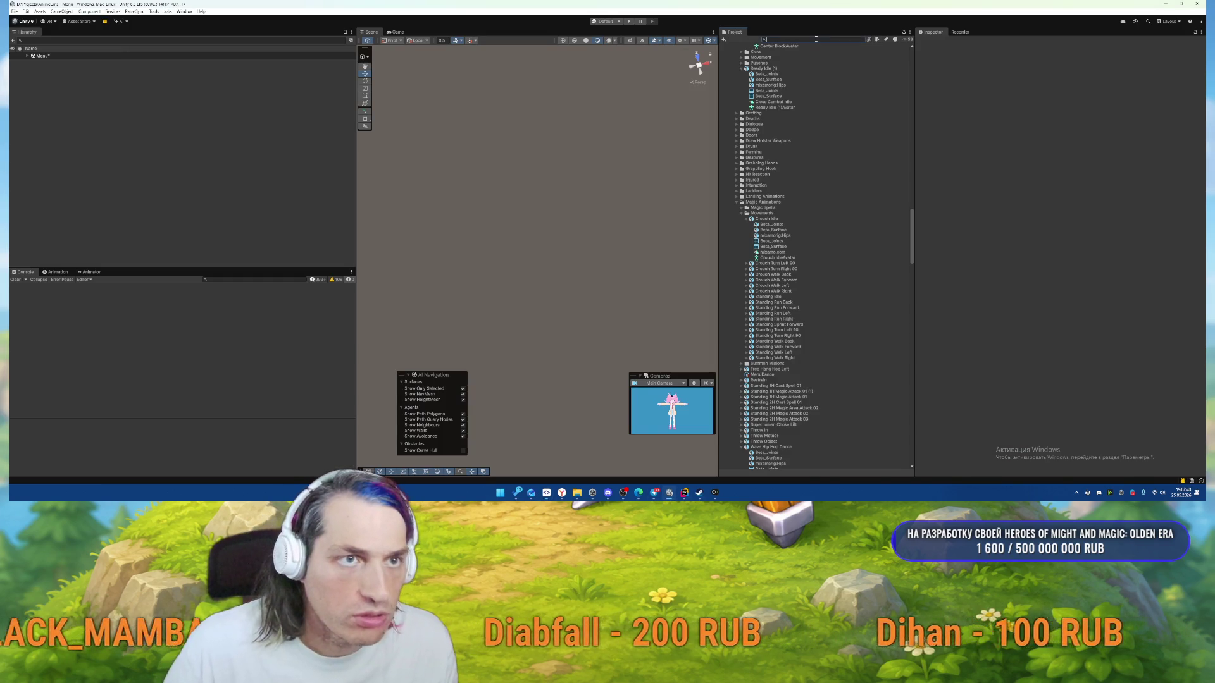
Clear the Project panel search, open the SB_Merged scene, and bring SmartGit forward.
{"action": "type", "text": "bib"}
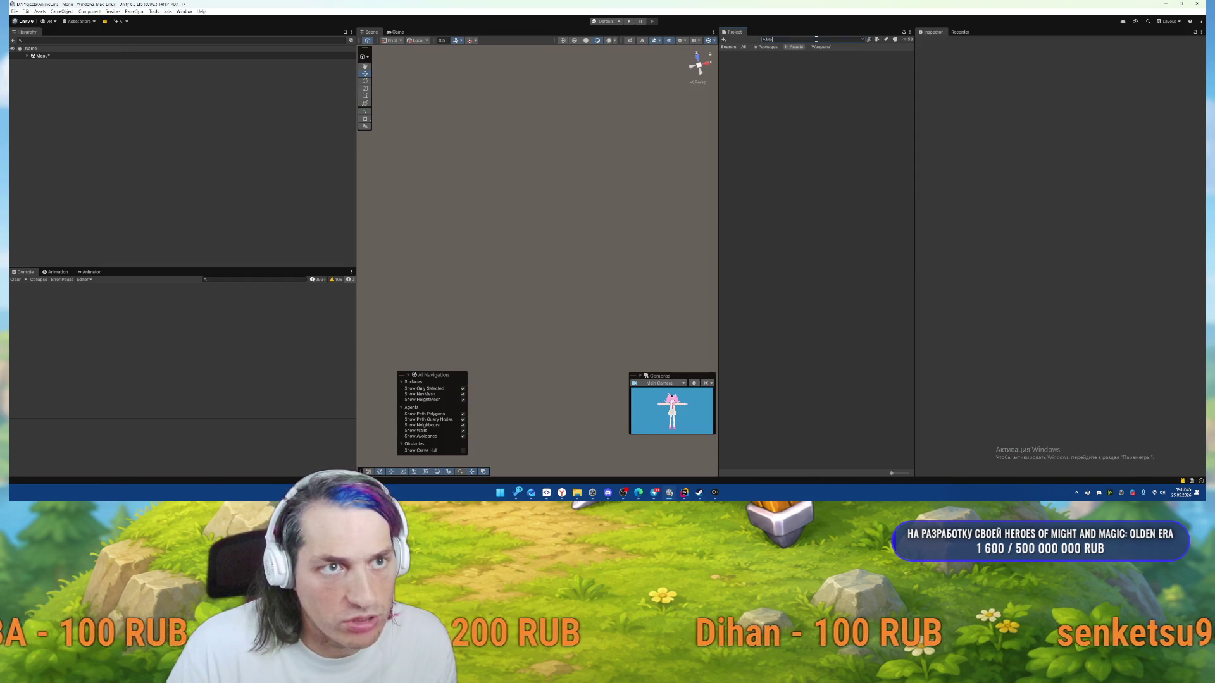
{"action": "key", "text": "BackSpace"}
{"action": "key", "text": "BackSpace"}
{"action": "key", "text": "BackSpace"}
{"action": "type", "text": "b"}
{"action": "key", "text": "BackSpace"}
{"action": "type", "text": "b"}
{"action": "key", "text": "BackSpace"}
{"action": "type", "text": "b"}
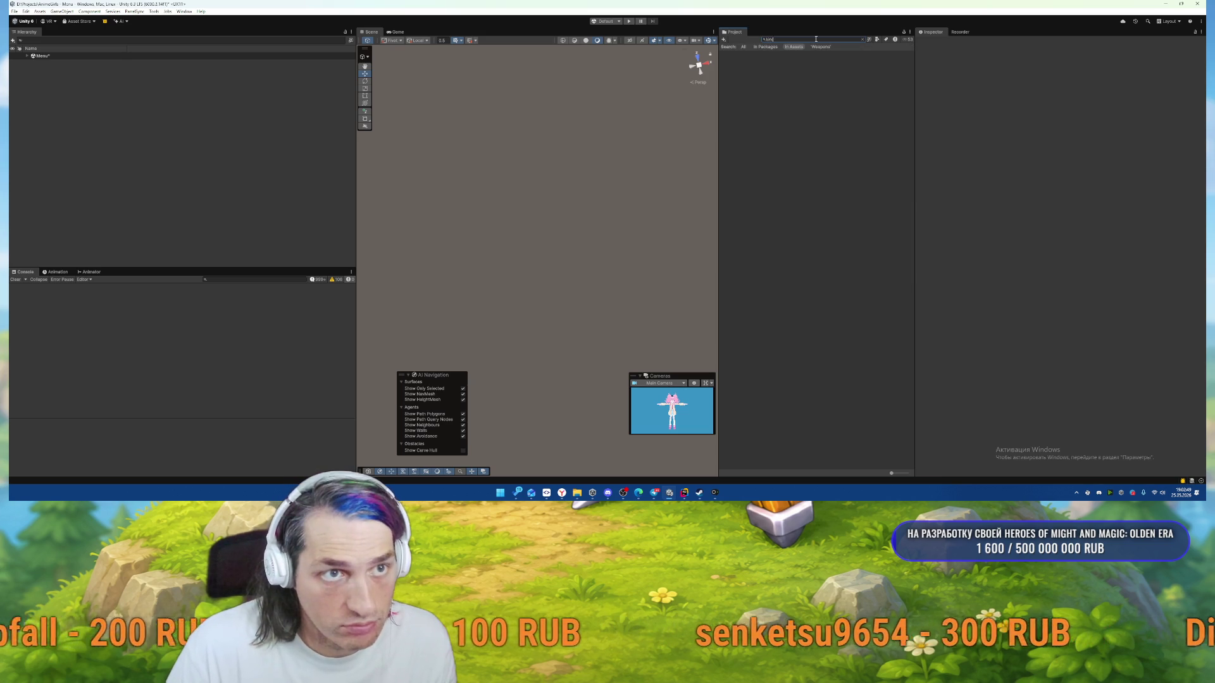
{"action": "key", "text": "BackSpace"}
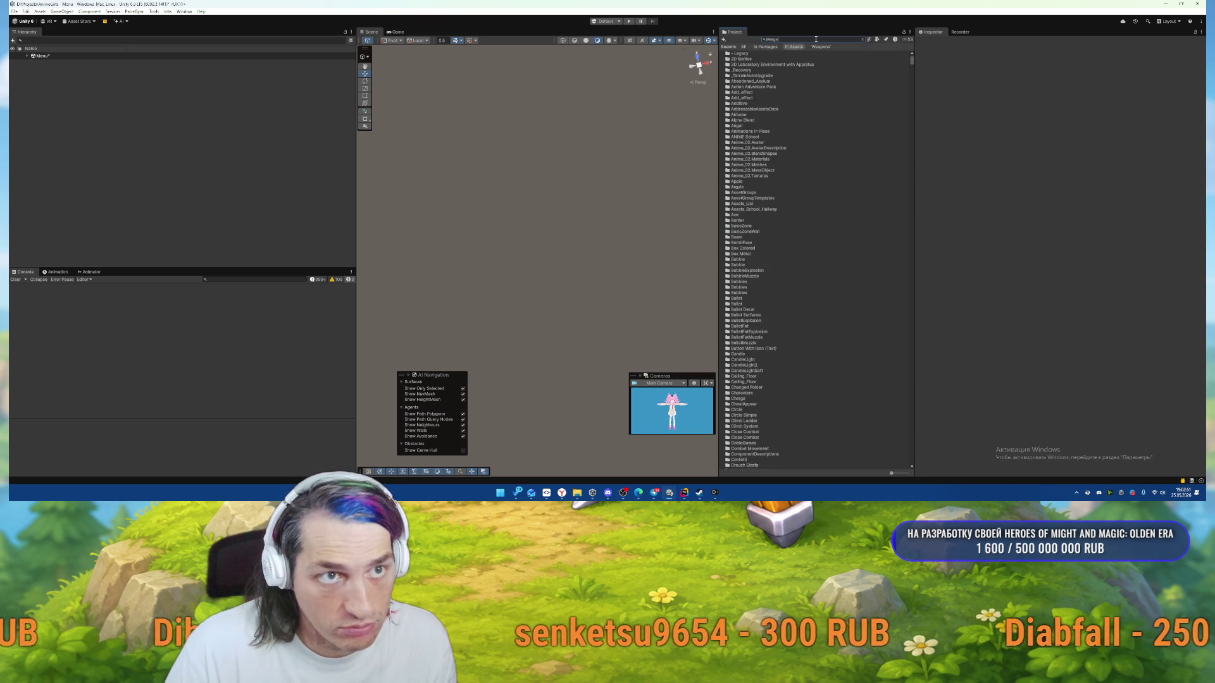
{"action": "double_click", "coordinate": [747, 70]}
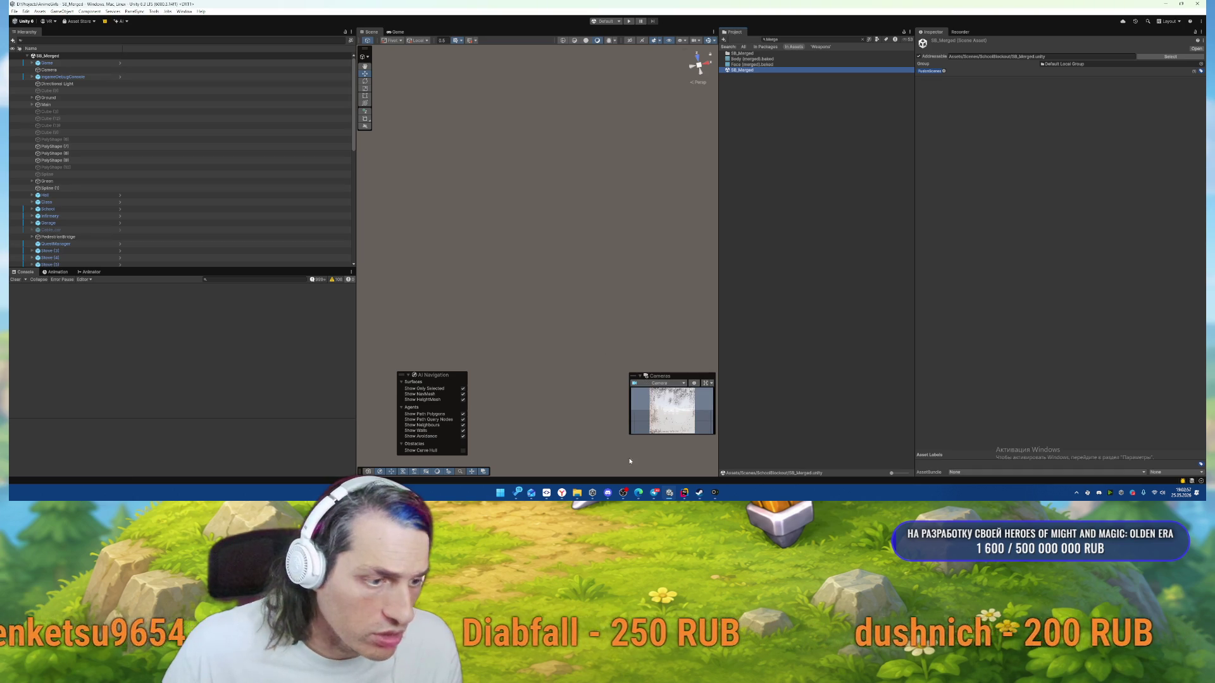
{"action": "left_click", "coordinate": [532, 475]}
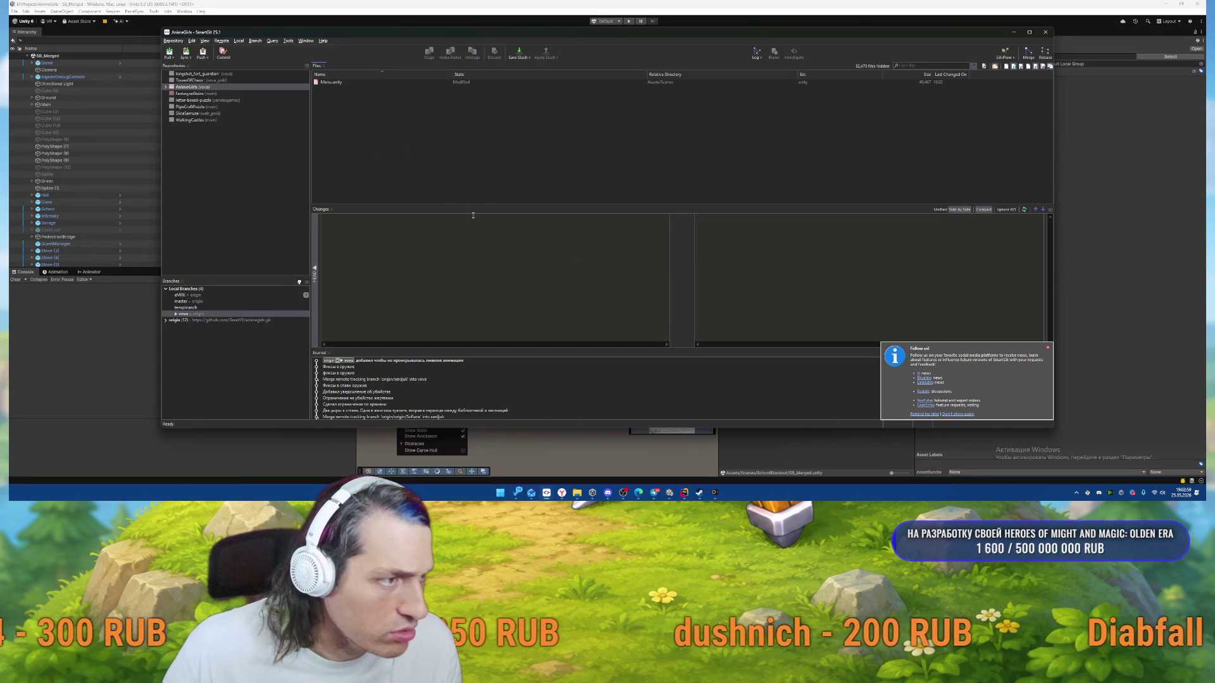
Check SmartGit's commit log, then close SmartGit to return to Unity.
{"action": "left_click", "coordinate": [756, 53]}
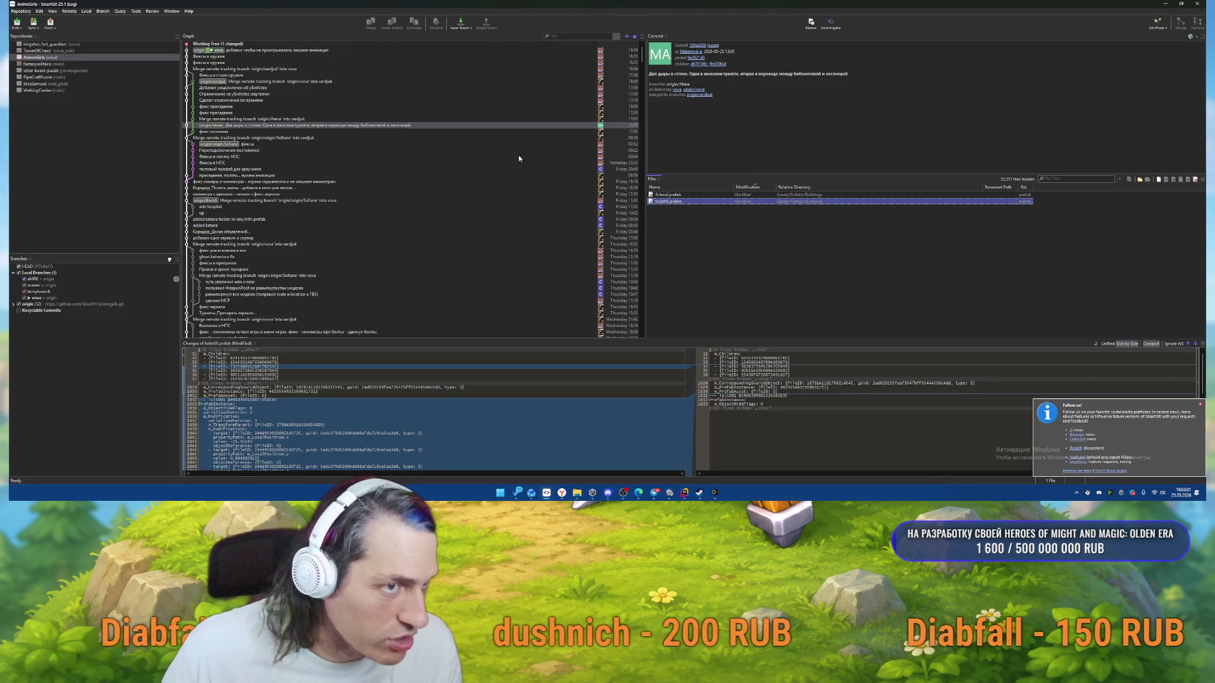
{"action": "left_click", "coordinate": [1171, 3]}
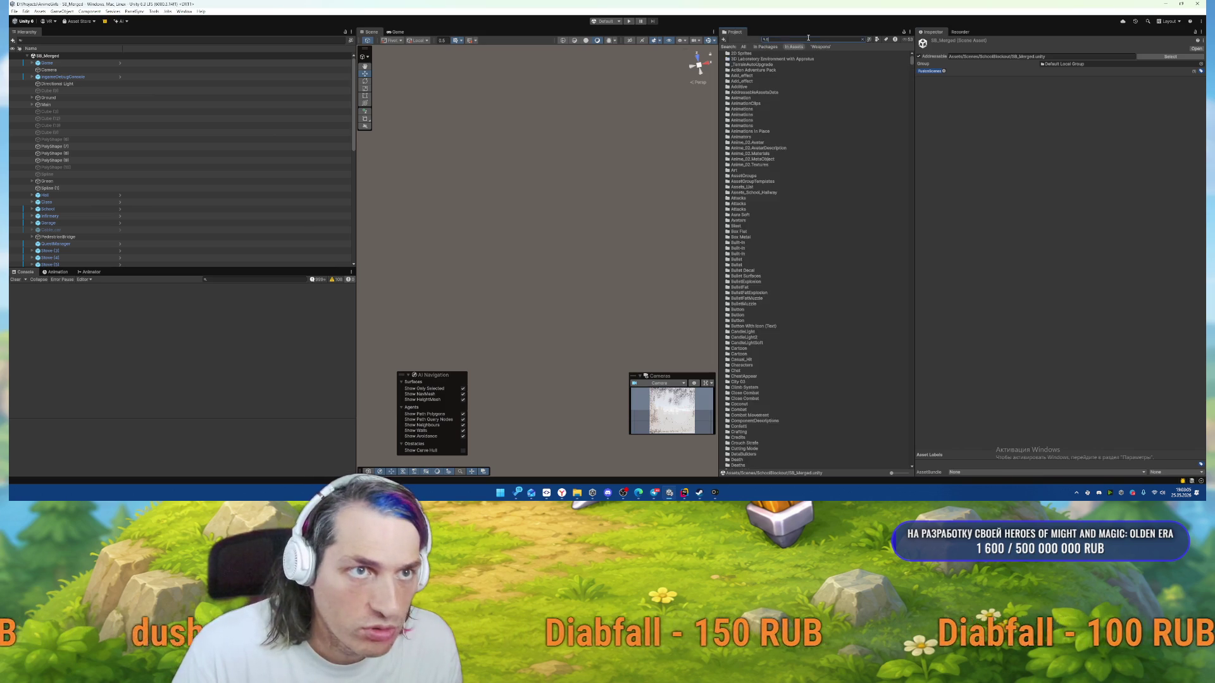
Open the toiletW prefab and orbit the view around its stalls and booths.
{"action": "type", "text": "W"}
{"action": "double_click", "coordinate": [758, 54]}
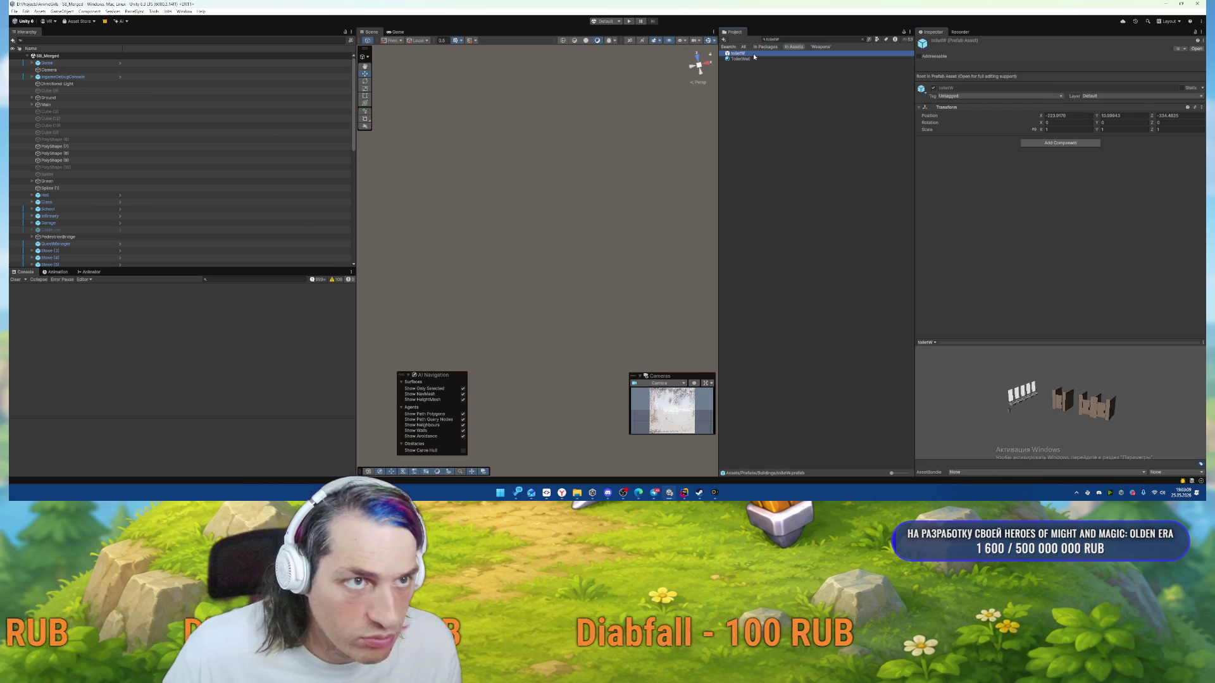
{"action": "mouse_move", "coordinate": [553, 228]}
{"action": "left_mouse_down"}
{"action": "mouse_move", "coordinate": [448, 181]}
{"action": "mouse_move", "coordinate": [298, 151]}
{"action": "mouse_move", "coordinate": [363, 150]}
{"action": "mouse_move", "coordinate": [301, 138]}
{"action": "mouse_move", "coordinate": [470, 68]}
{"action": "mouse_move", "coordinate": [439, 97]}
{"action": "left_mouse_up"}
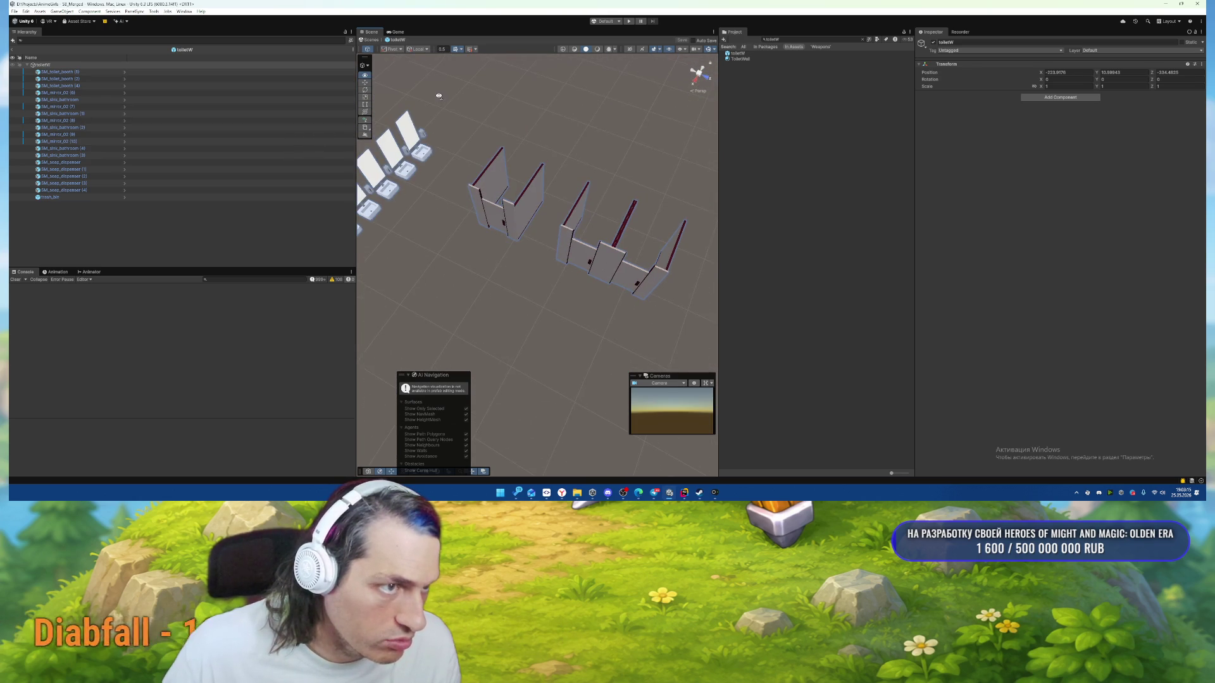
{"action": "mouse_move", "coordinate": [616, 190]}
{"action": "left_mouse_down"}
{"action": "mouse_move", "coordinate": [569, 141]}
{"action": "mouse_move", "coordinate": [677, 135]}
{"action": "mouse_move", "coordinate": [581, 142]}
{"action": "left_mouse_up"}
{"action": "key", "text": "alt+Tab"}
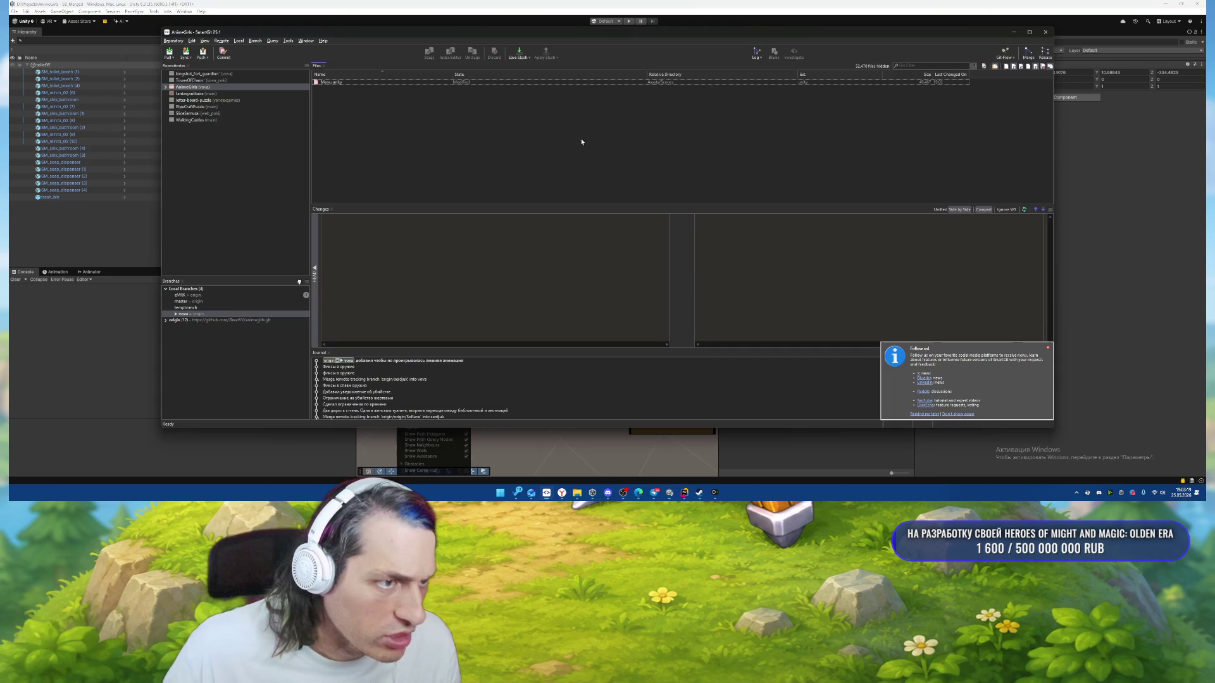
In the SmartGit log, review the commit changing School.prefab and toiletW.prefab.
{"action": "left_click", "coordinate": [757, 51]}
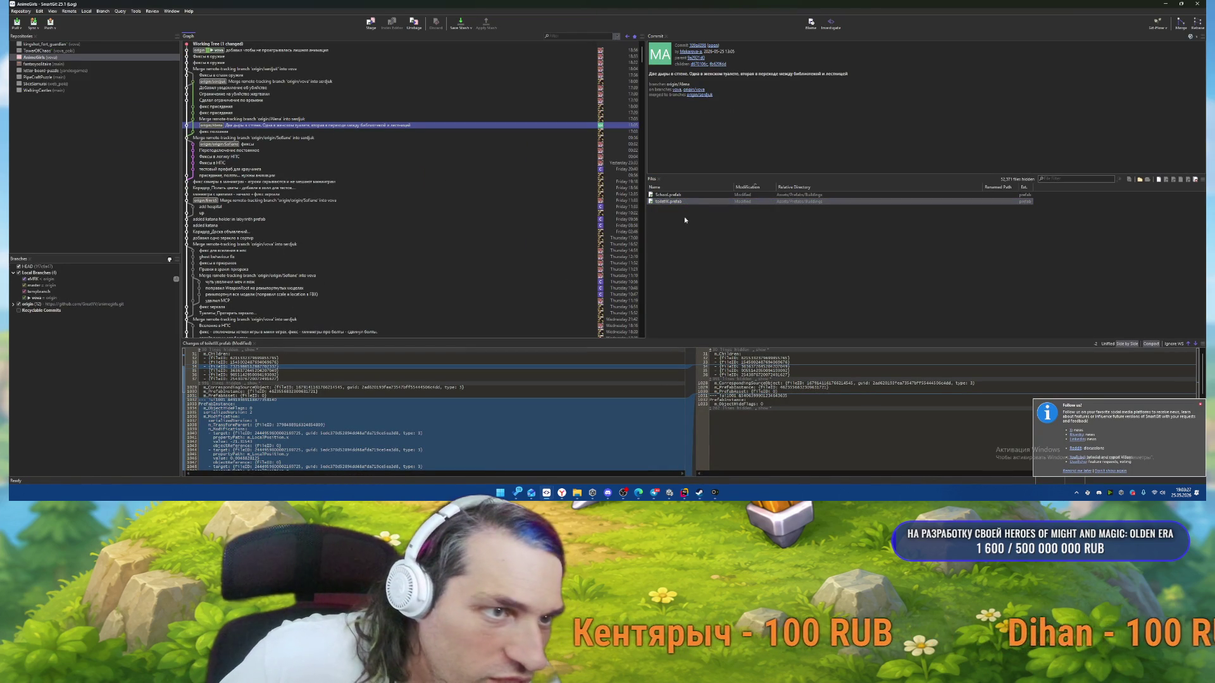
{"action": "left_click", "coordinate": [684, 197]}
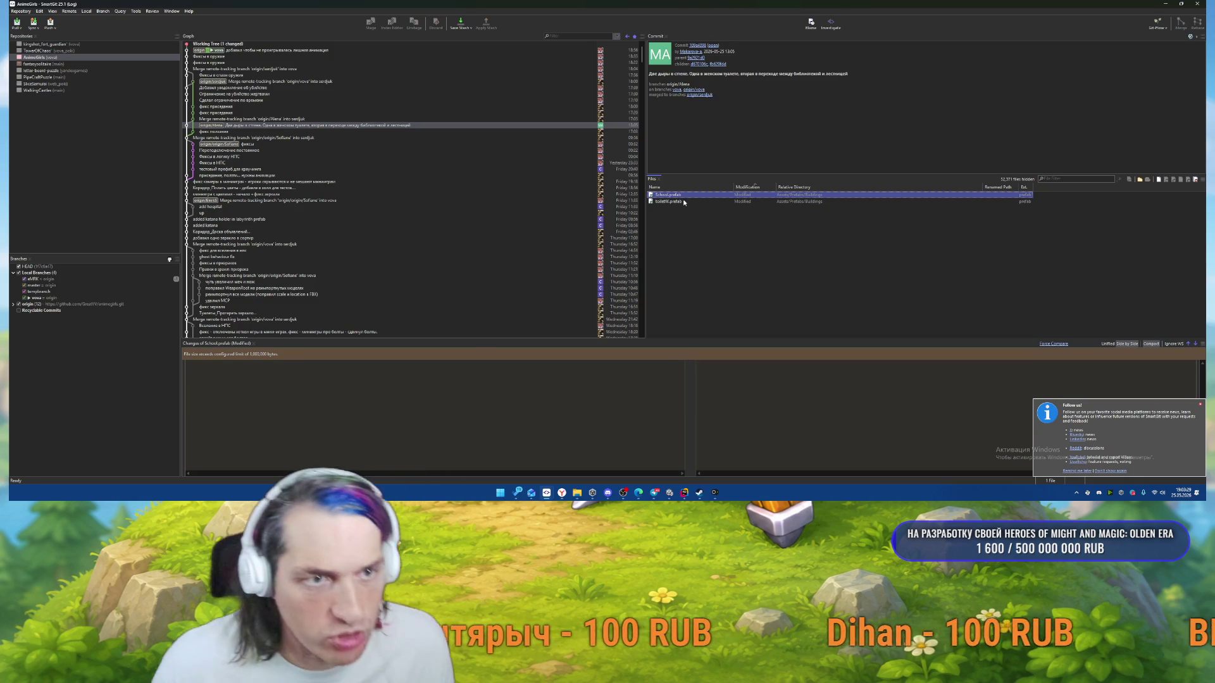
{"action": "key", "text": "alt+Tab"}
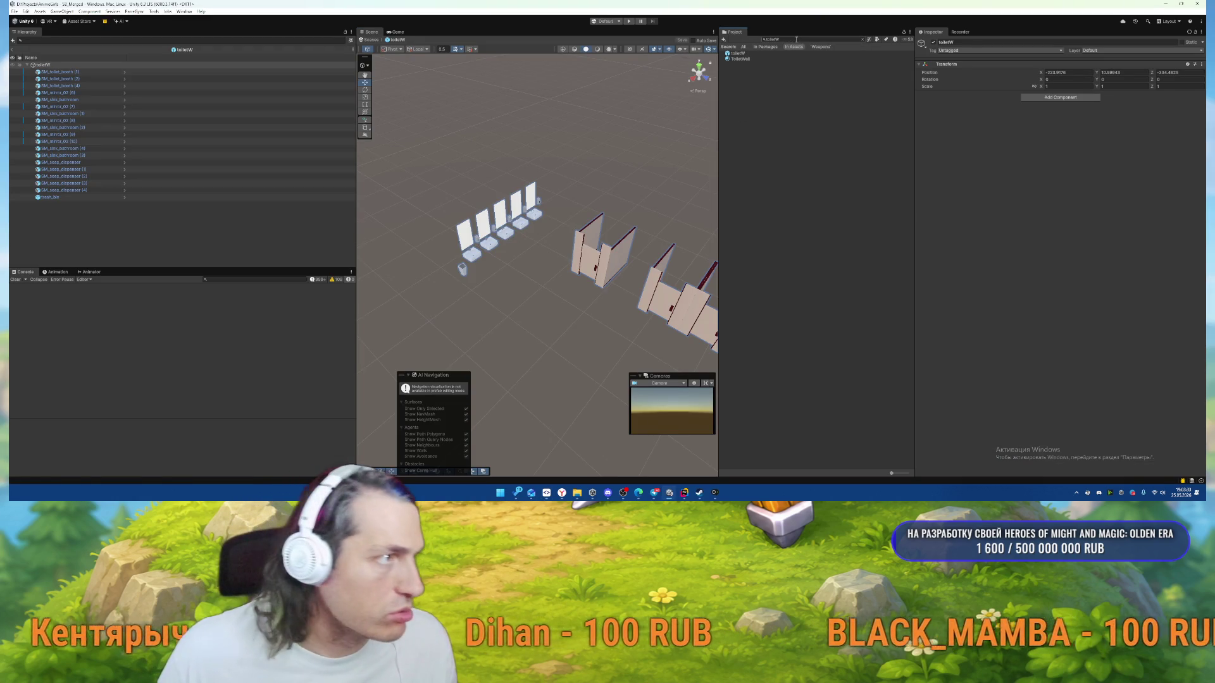
Open the School prefab to look at its walls, then reload the SB_Merged scene.
{"action": "type", "text": "sc"}
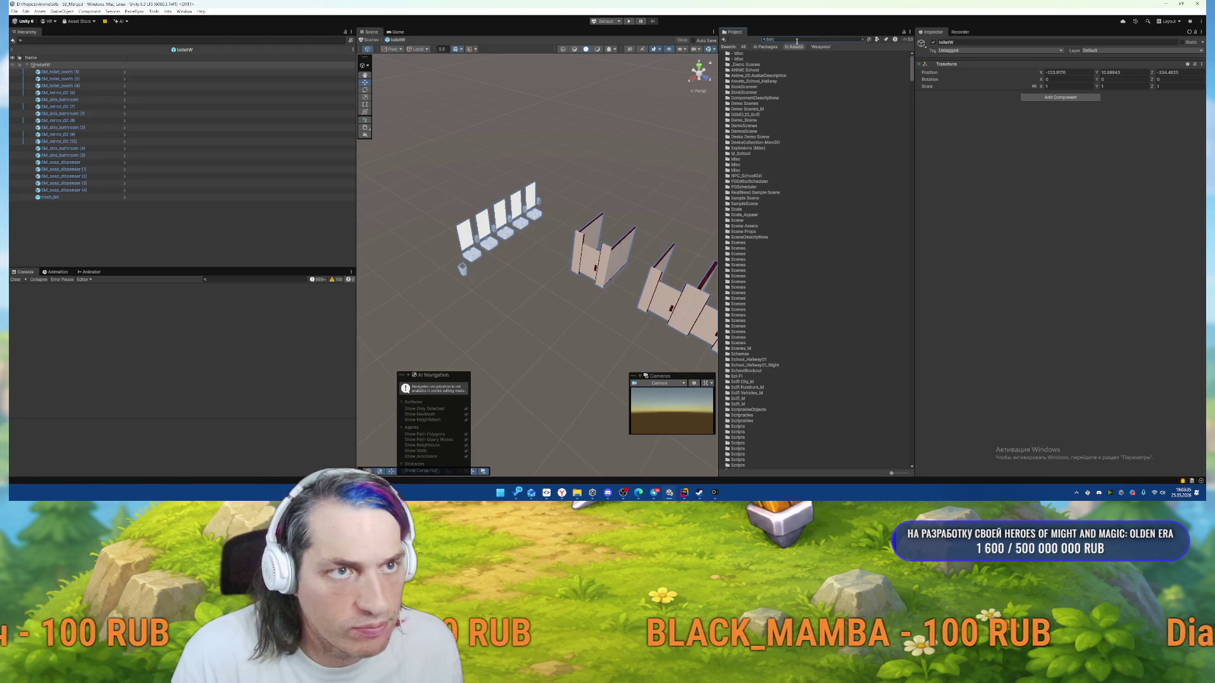
{"action": "type", "text": "hool"}
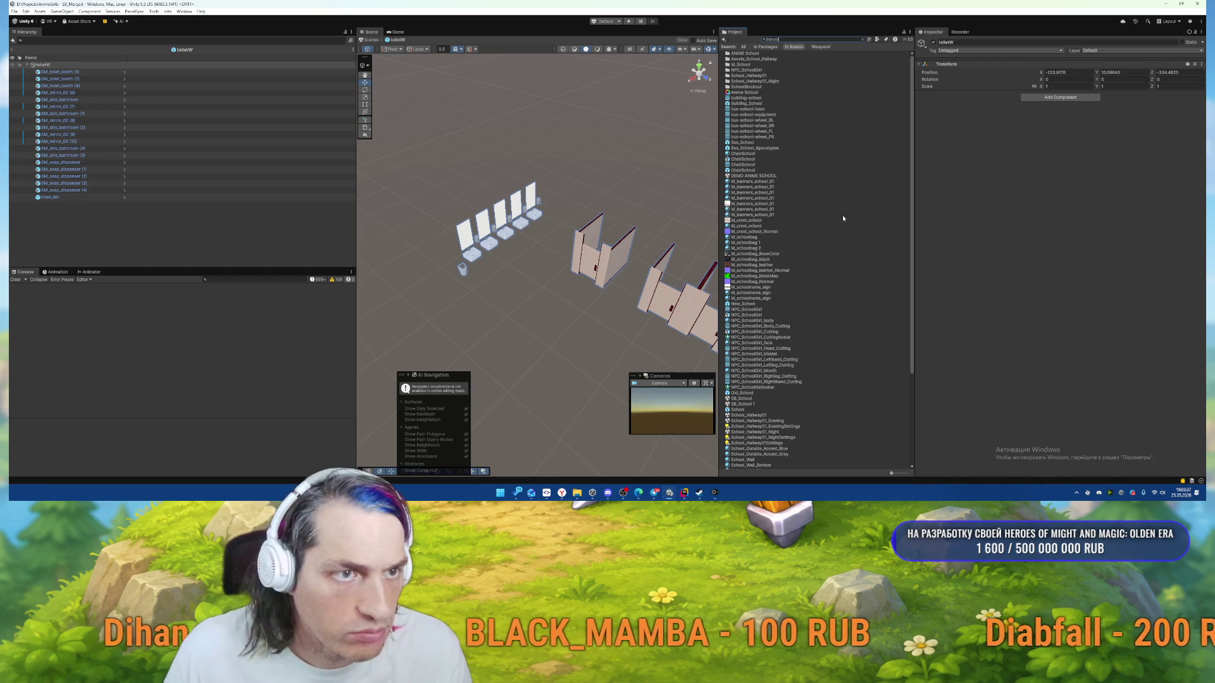
{"action": "type", "text": "t"}
{"action": "key", "text": "BackSpace"}
{"action": "type", "text": "t:prefab"}
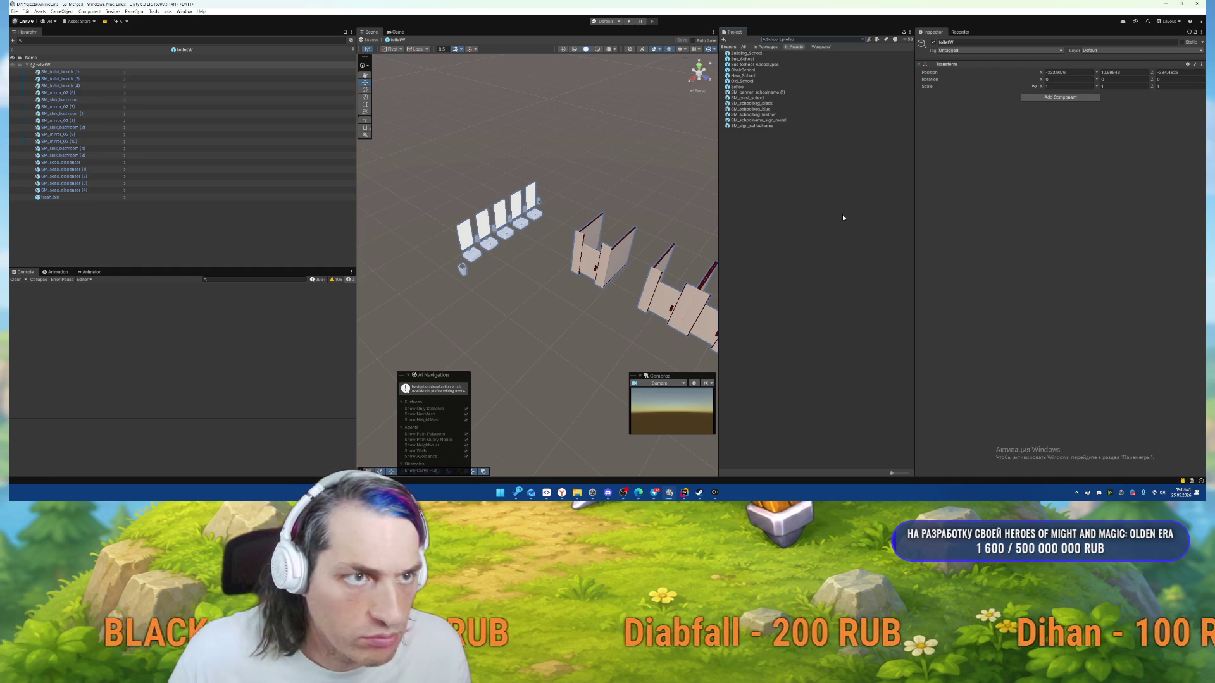
{"action": "double_click", "coordinate": [742, 88]}
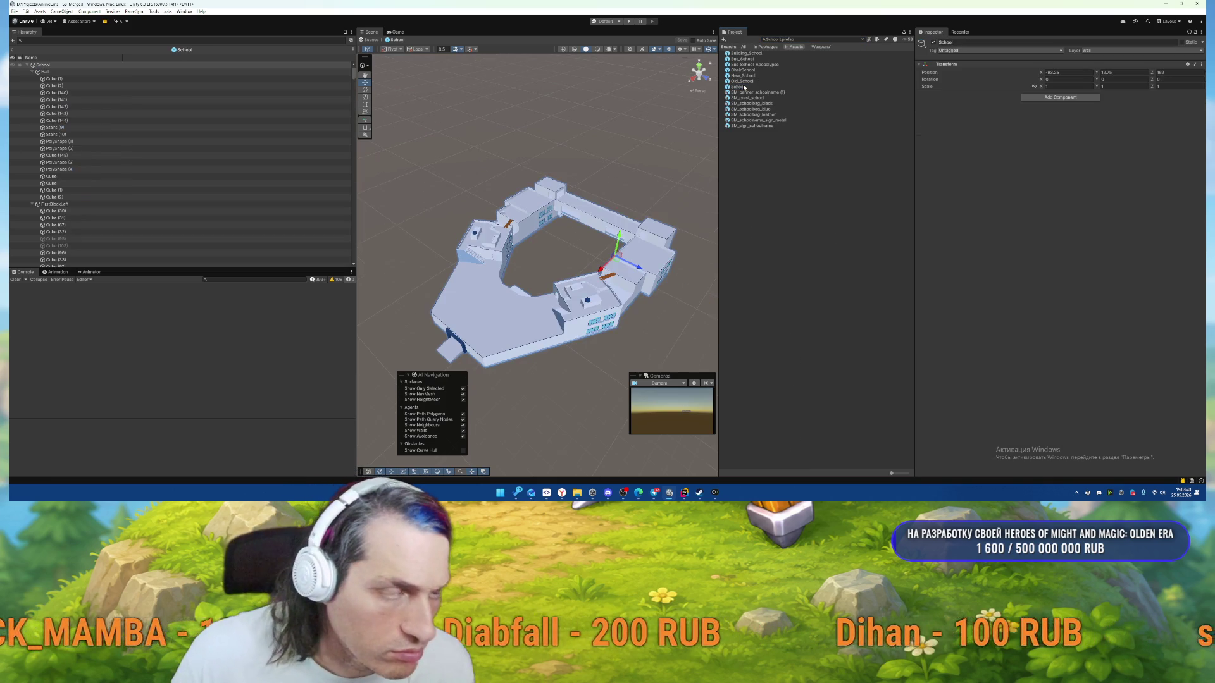
{"action": "scroll", "coordinate": [645, 204], "scroll_direction": "up", "scroll_amount": 10}
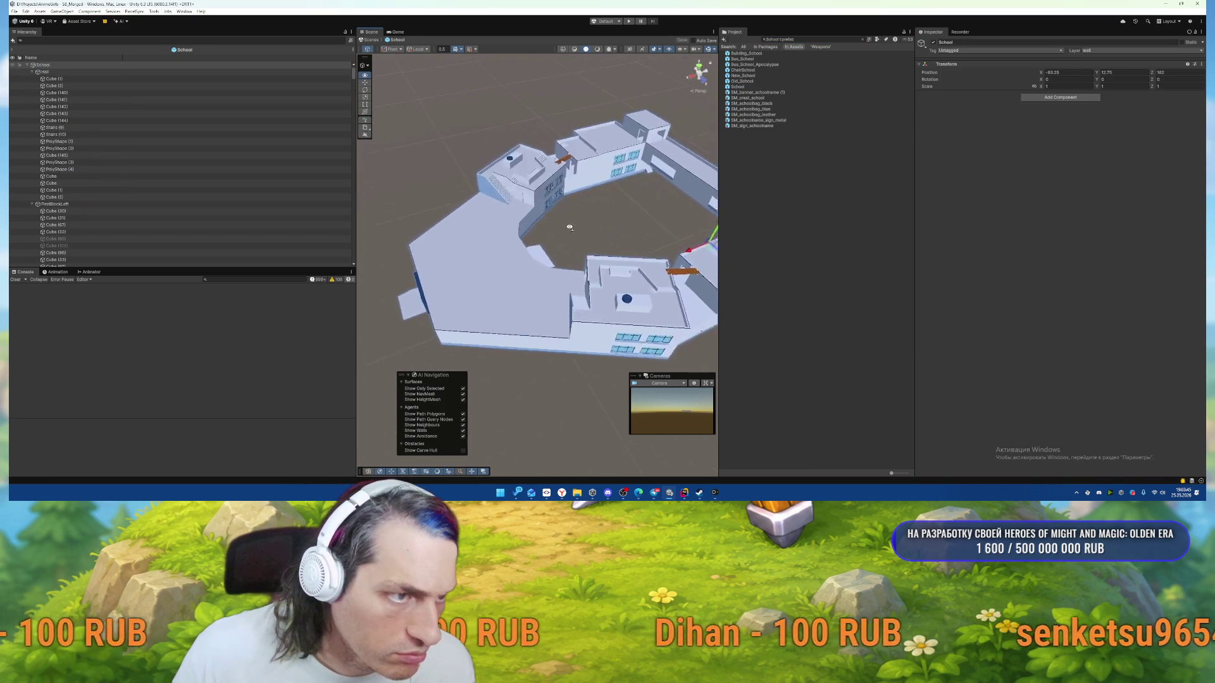
{"action": "mouse_move", "coordinate": [512, 235]}
{"action": "left_mouse_down"}
{"action": "mouse_move", "coordinate": [179, 190]}
{"action": "mouse_move", "coordinate": [72, 193]}
{"action": "mouse_move", "coordinate": [195, 196]}
{"action": "mouse_move", "coordinate": [427, 161]}
{"action": "mouse_move", "coordinate": [101, 134]}
{"action": "mouse_move", "coordinate": [339, 142]}
{"action": "mouse_move", "coordinate": [520, 117]}
{"action": "left_mouse_up"}
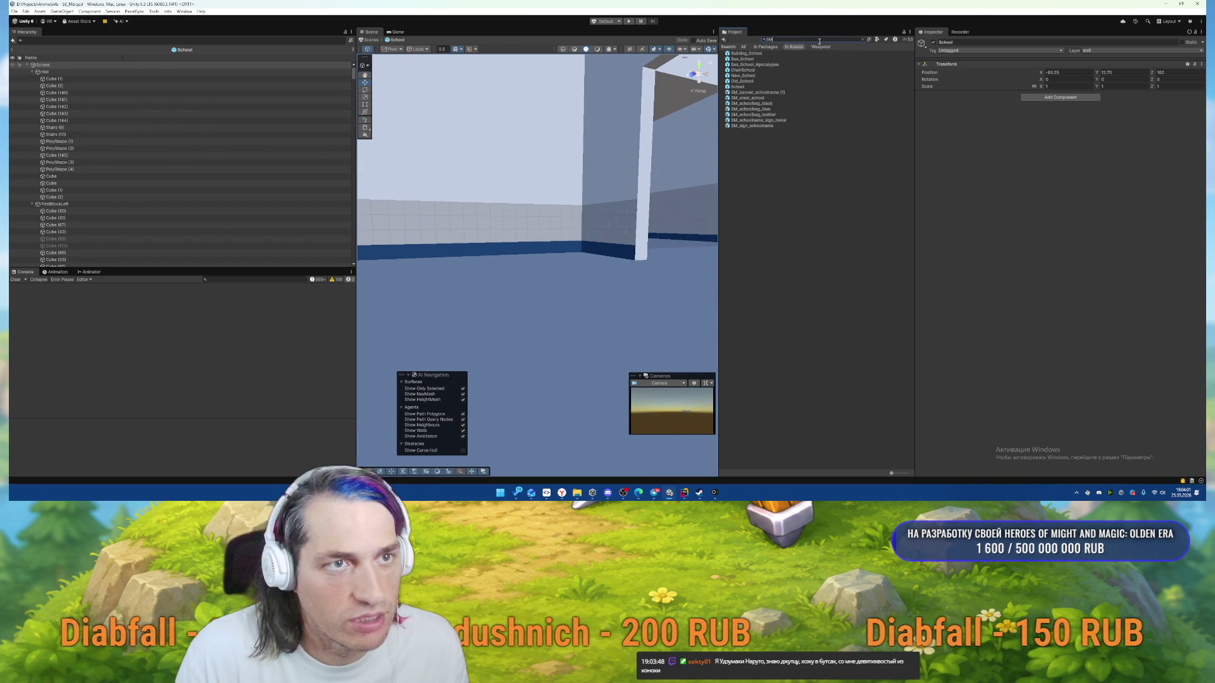
{"action": "type", "text": "Merge"}
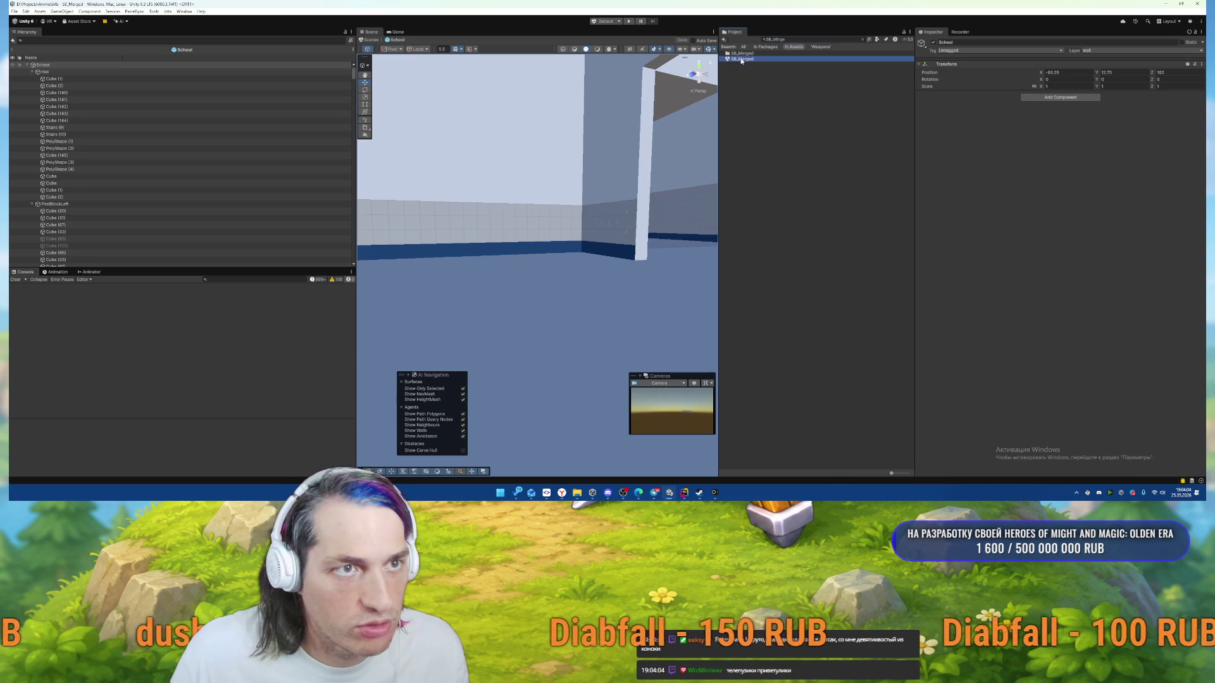
{"action": "left_click", "coordinate": [741, 58]}
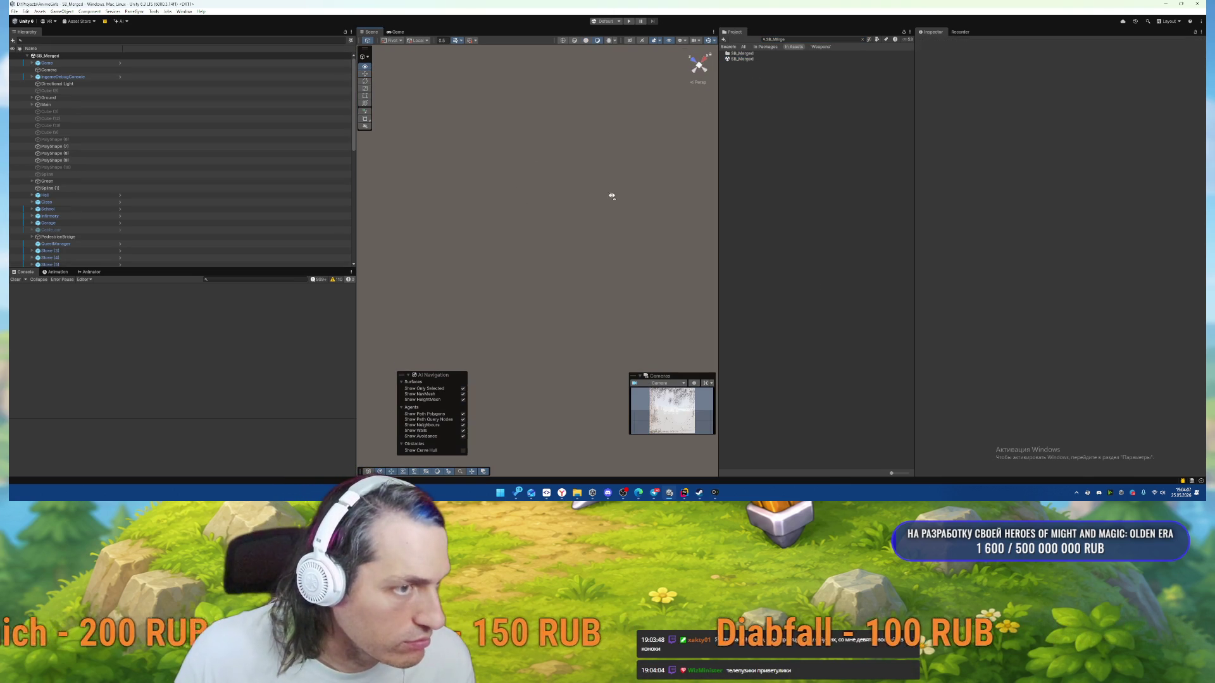
Filter the Hierarchy with 'sch' and select the School object.
{"action": "left_click", "coordinate": [204, 40]}
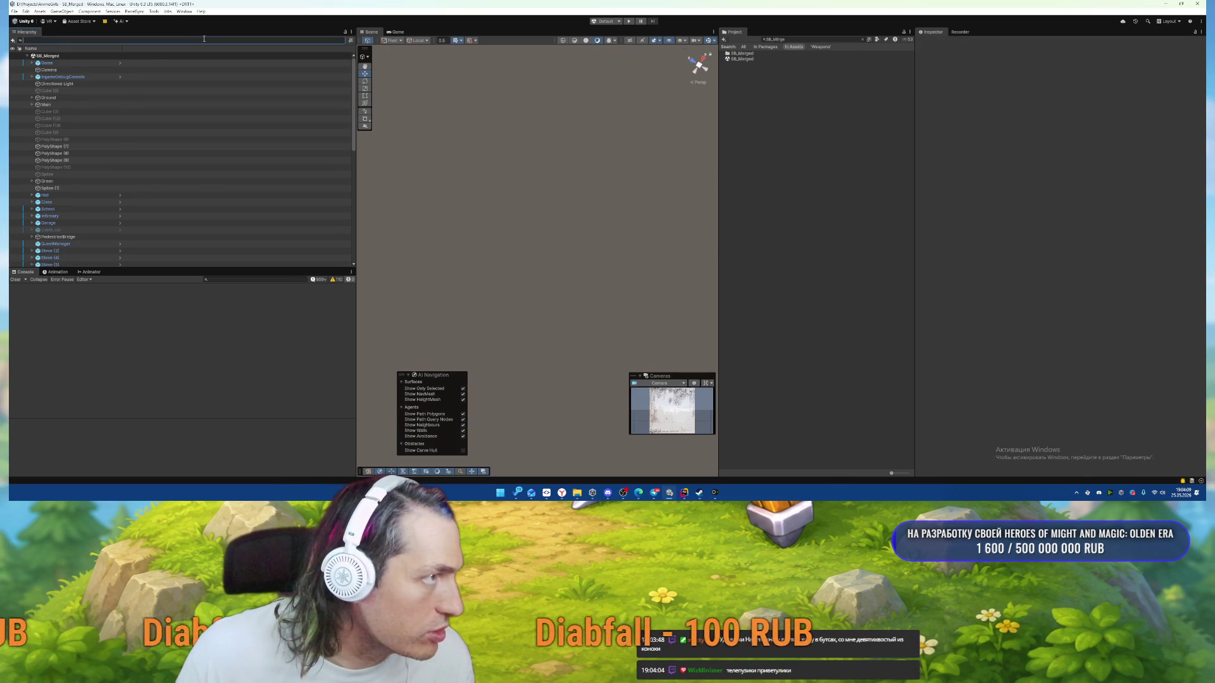
{"action": "type", "text": "sch"}
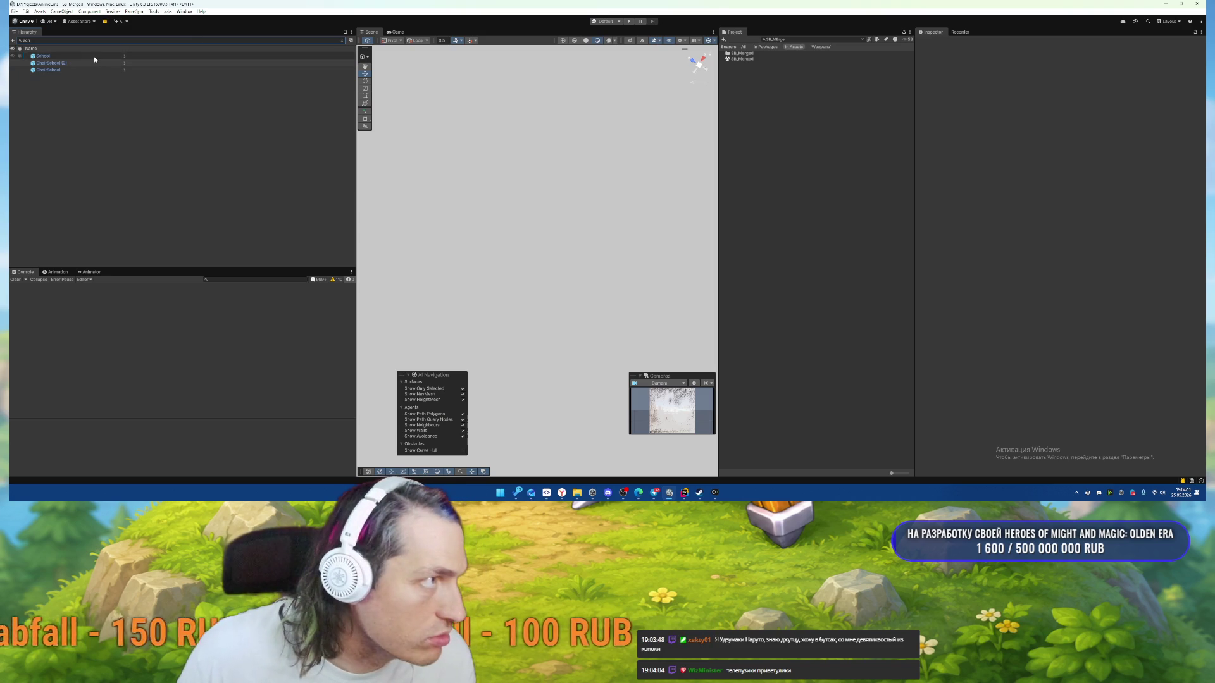
{"action": "left_click", "coordinate": [95, 57]}
Review the School instance's ProBuilder mesh and collider prefab overrides.
{"action": "left_click", "coordinate": [968, 70]}
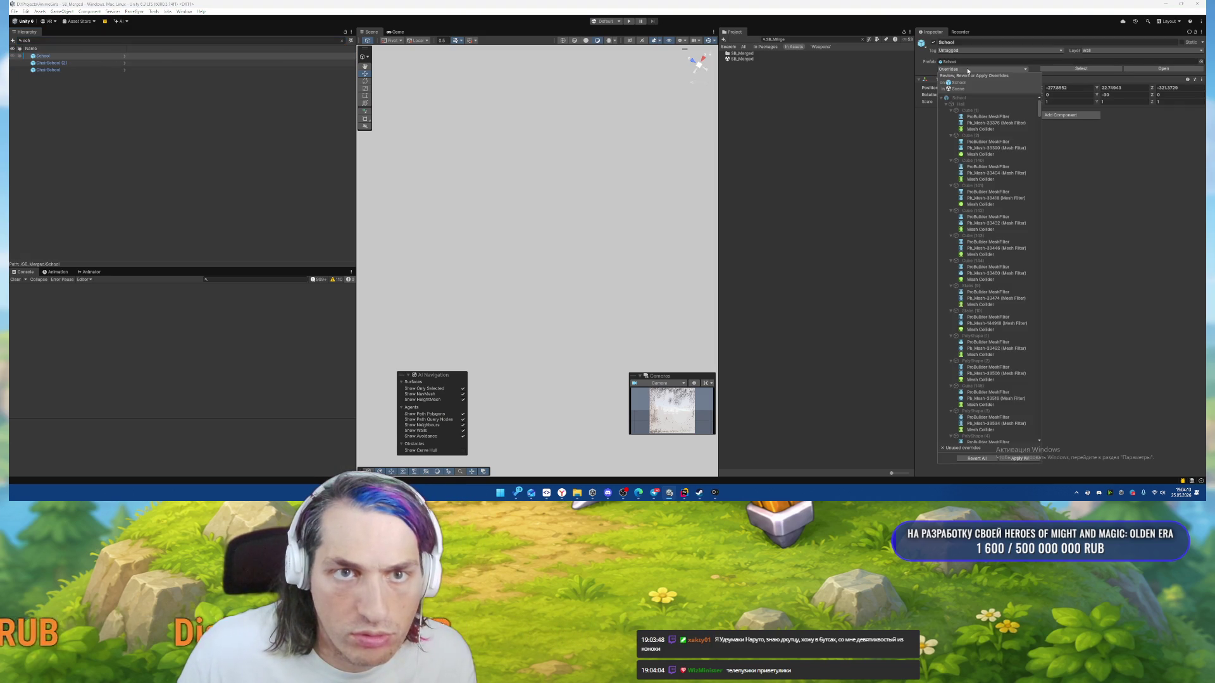
{"action": "scroll", "coordinate": [1020, 306], "scroll_direction": "down", "scroll_amount": 5}
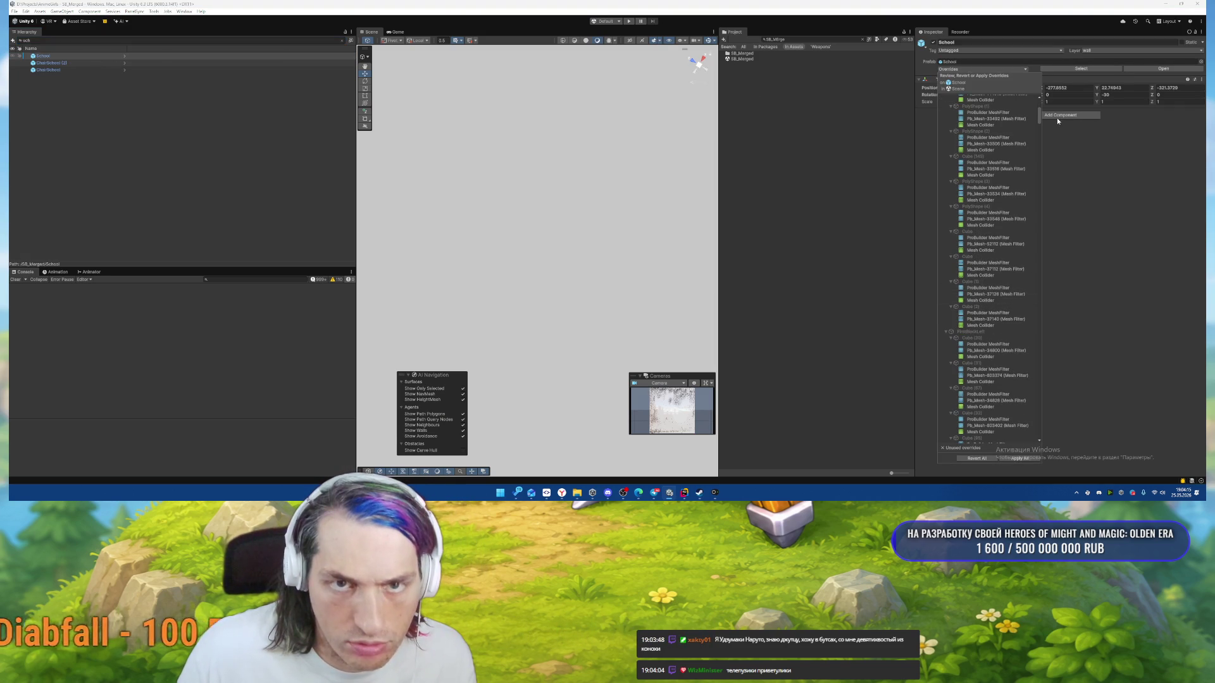
{"action": "left_click_drag", "start_coordinate": [1040, 118], "coordinate": [1067, 457]}
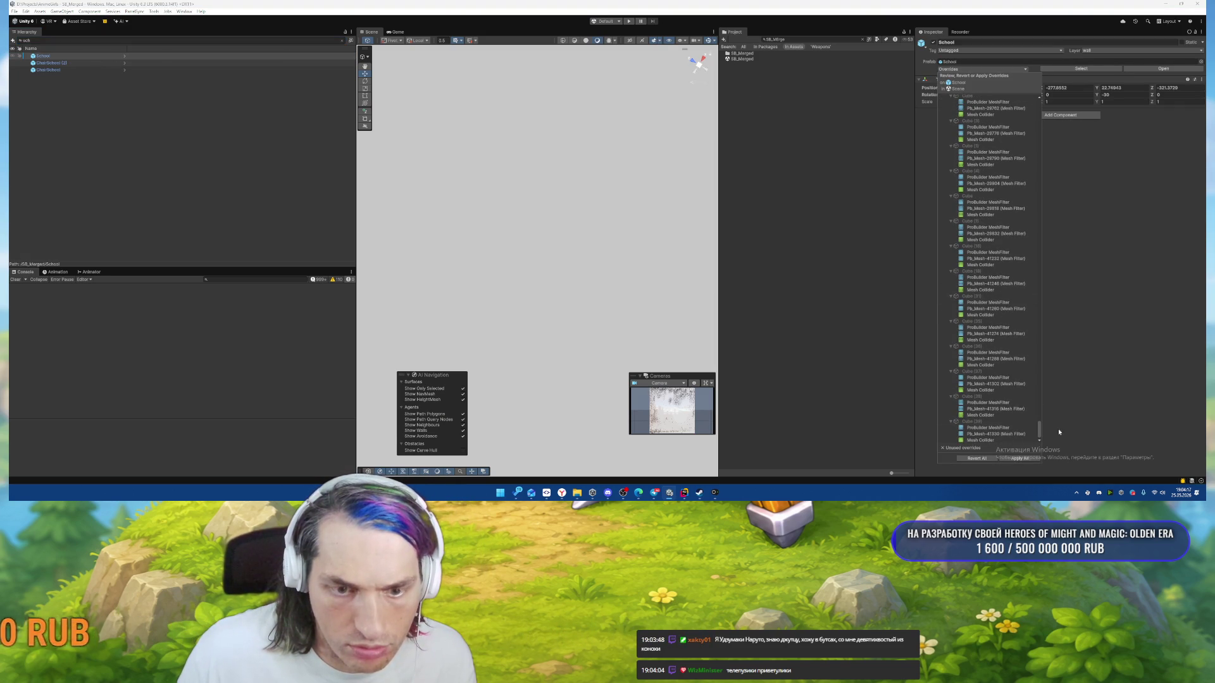
{"action": "left_click", "coordinate": [990, 459]}
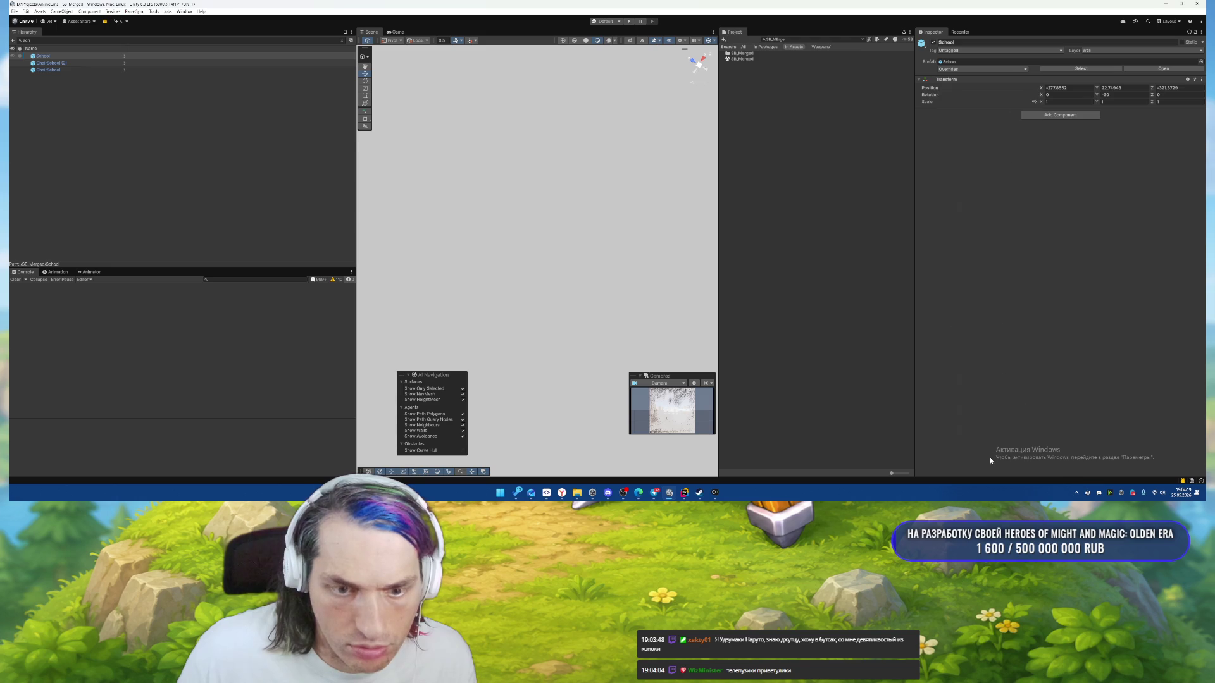
{"action": "left_click", "coordinate": [52, 56]}
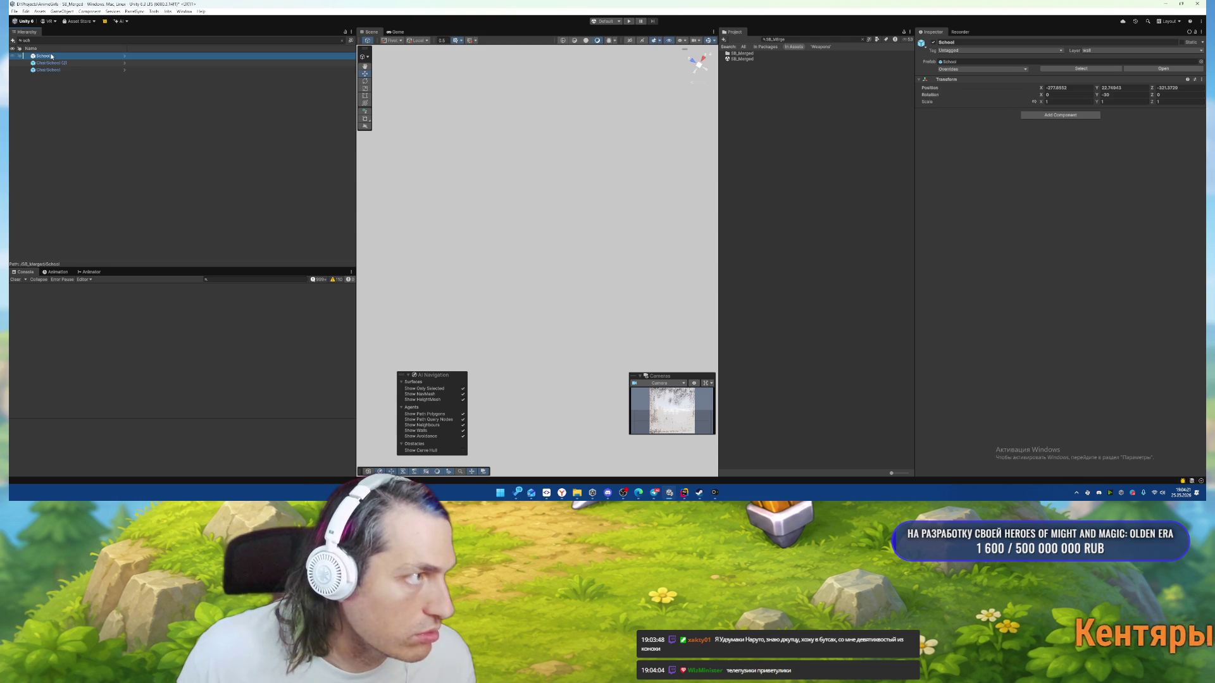
Frame and fly through the School building, then reopen the Menu scene.
{"action": "double_click", "coordinate": [51, 56]}
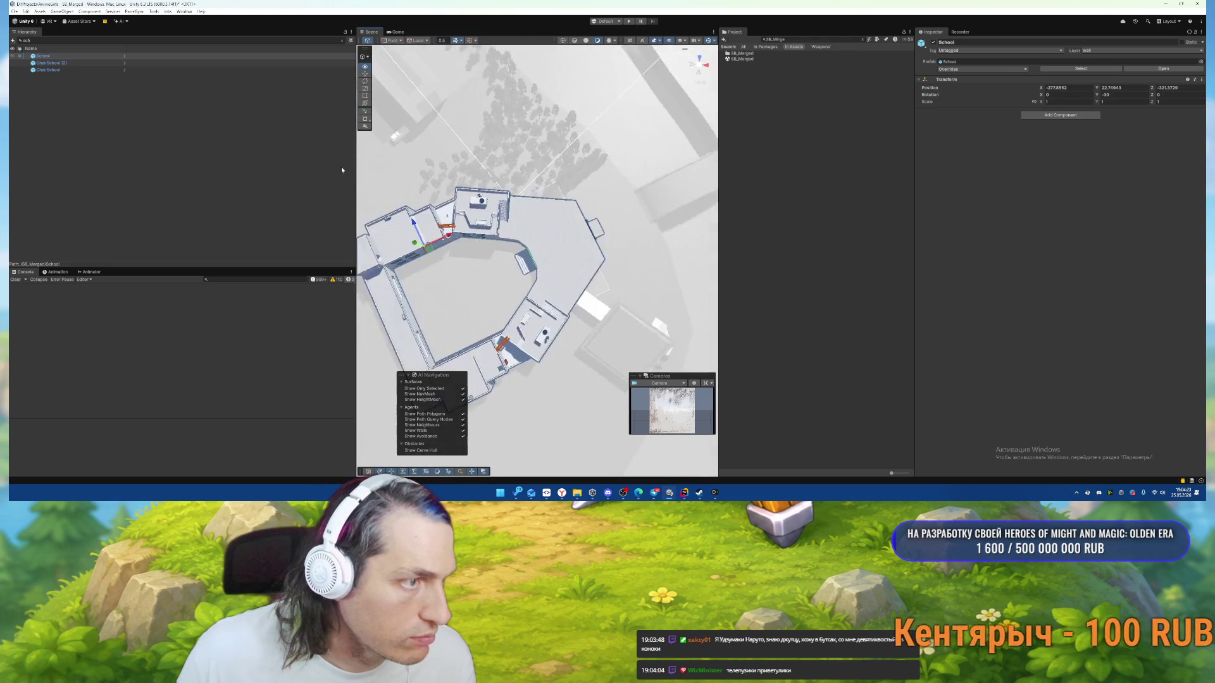
{"action": "mouse_move", "coordinate": [549, 64]}
{"action": "left_mouse_down"}
{"action": "mouse_move", "coordinate": [596, 60]}
{"action": "mouse_move", "coordinate": [290, 168]}
{"action": "left_mouse_up"}
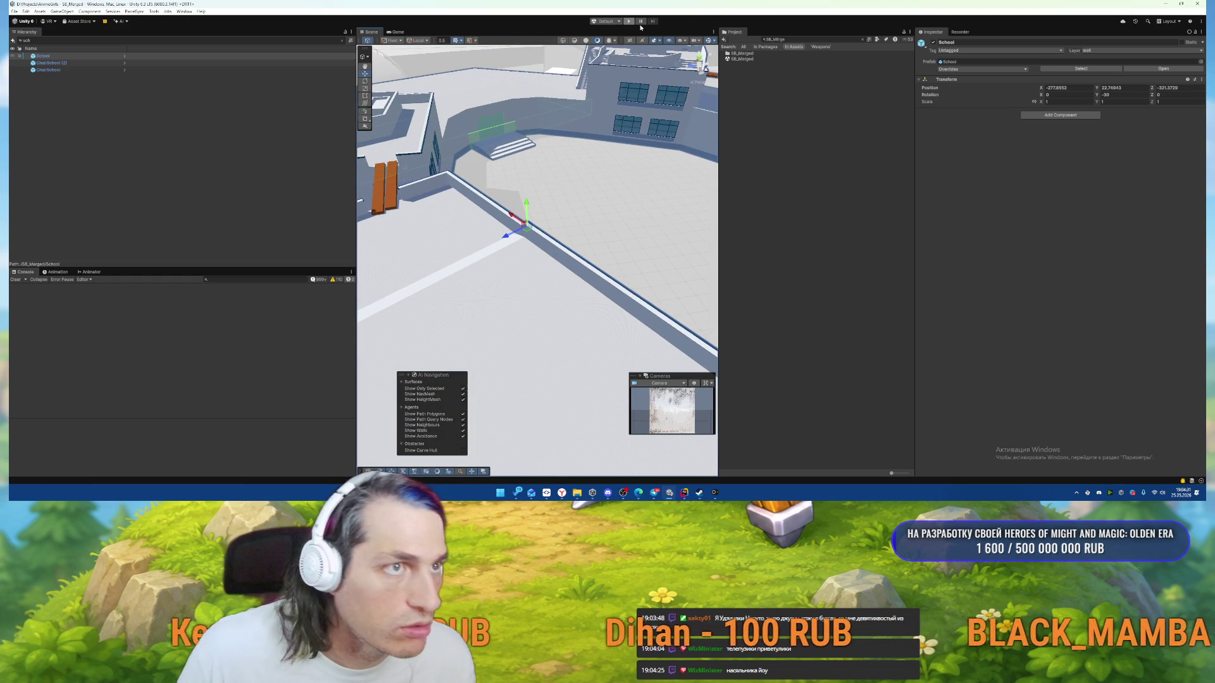
{"action": "type", "text": "Menu"}
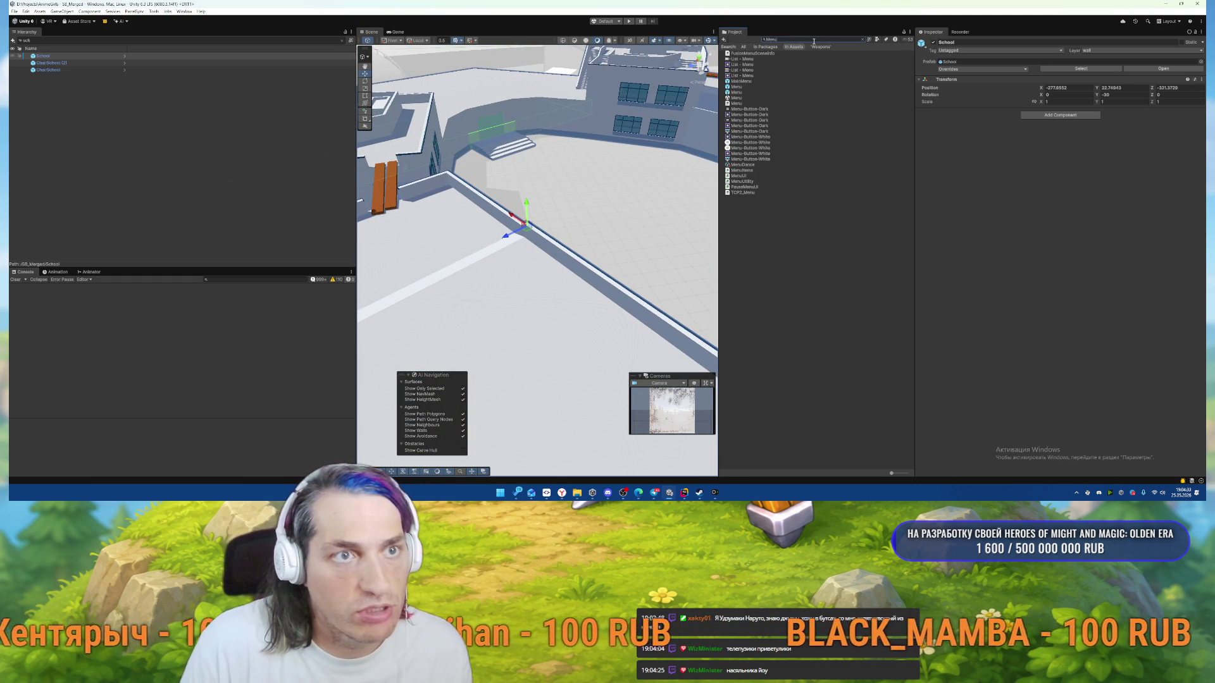
{"action": "left_click", "coordinate": [729, 98]}
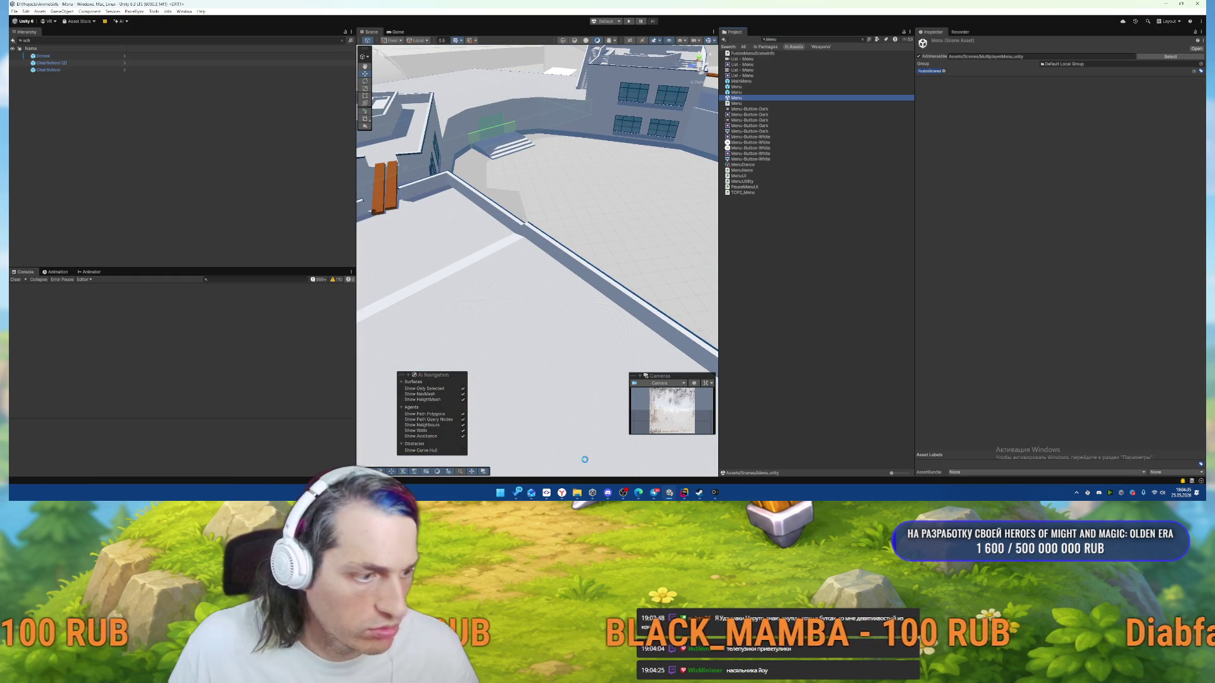
{"action": "key", "text": "alt+Tab"}
Commit Menu.unity and SB_Merged.unity as 'вернул дырки' and push the vova branch.
{"action": "left_click", "coordinate": [355, 83]}
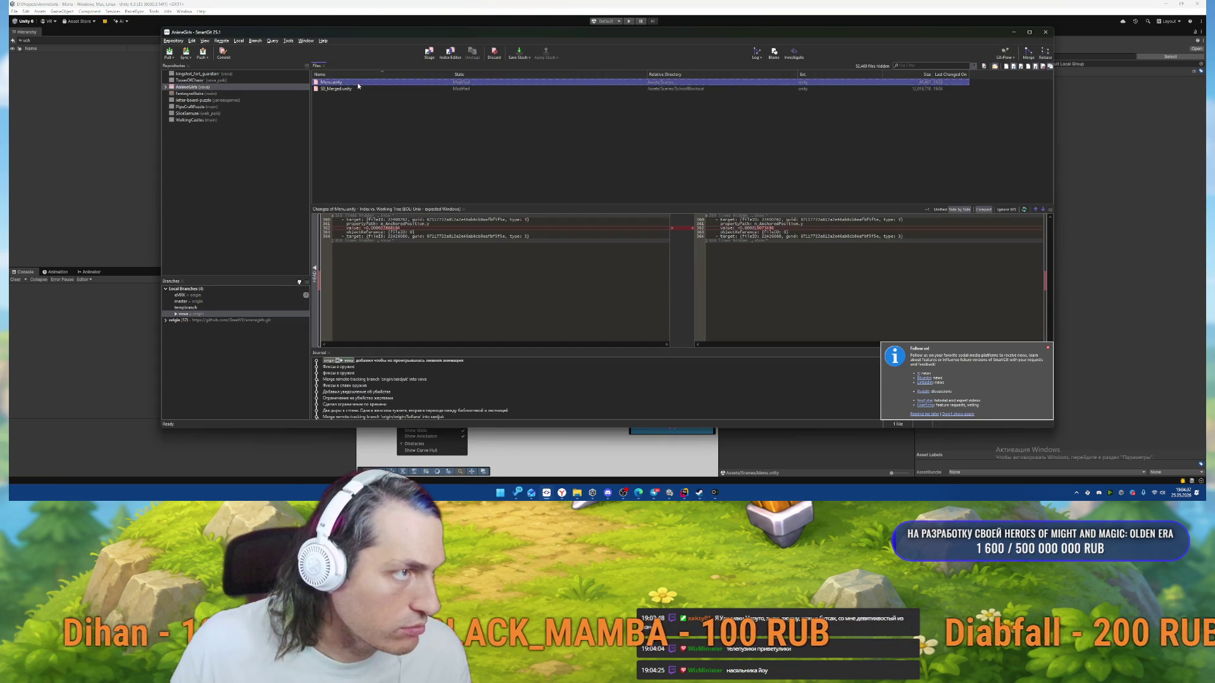
{"action": "left_click", "coordinate": [342, 89], "text": "shift"}
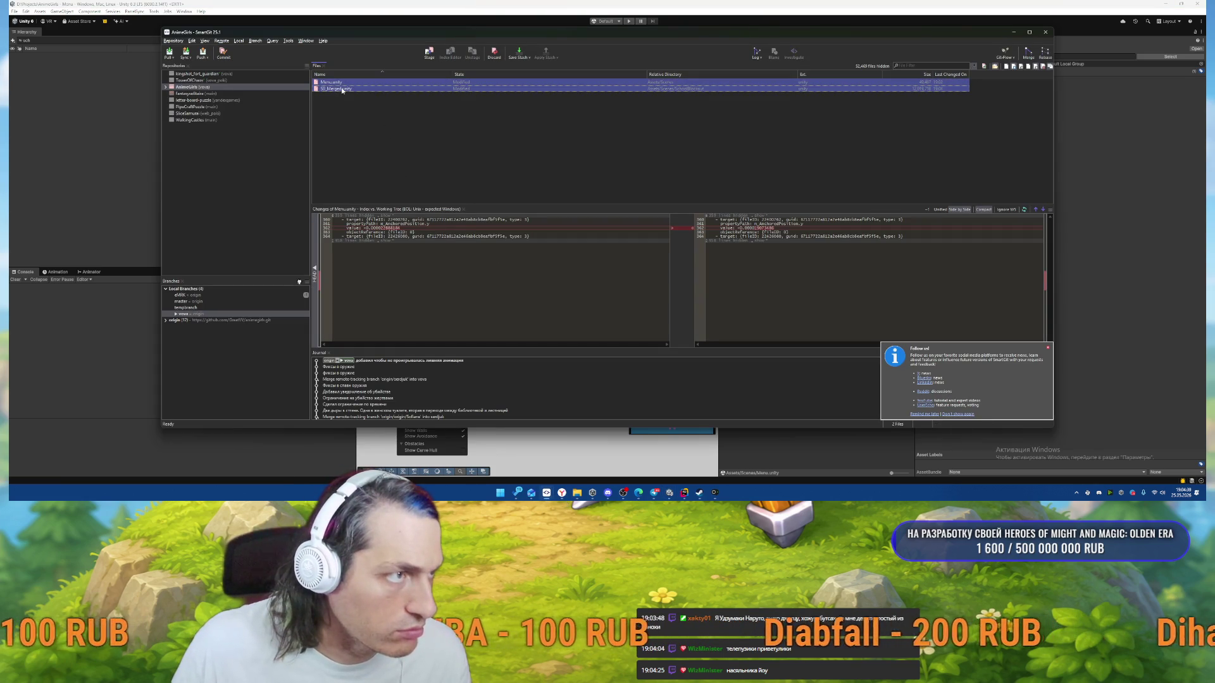
{"action": "right_click", "coordinate": [341, 89]}
{"action": "left_click", "coordinate": [383, 136]}
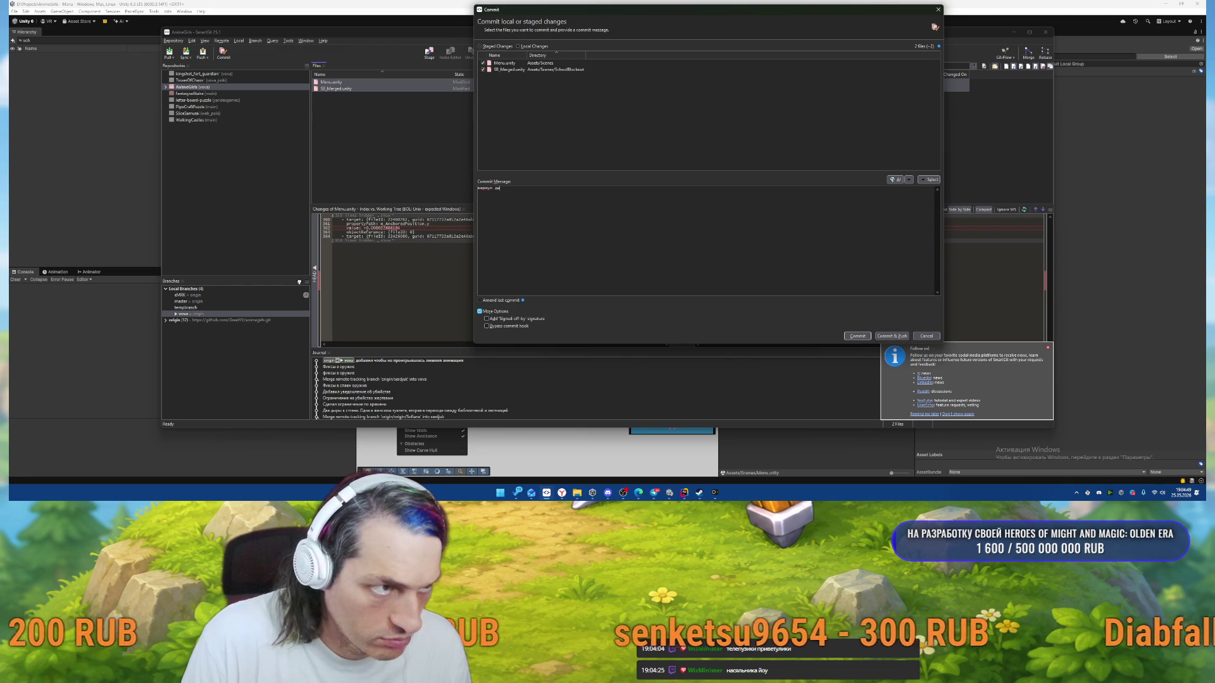
{"action": "key", "text": "ctrl+Return"}
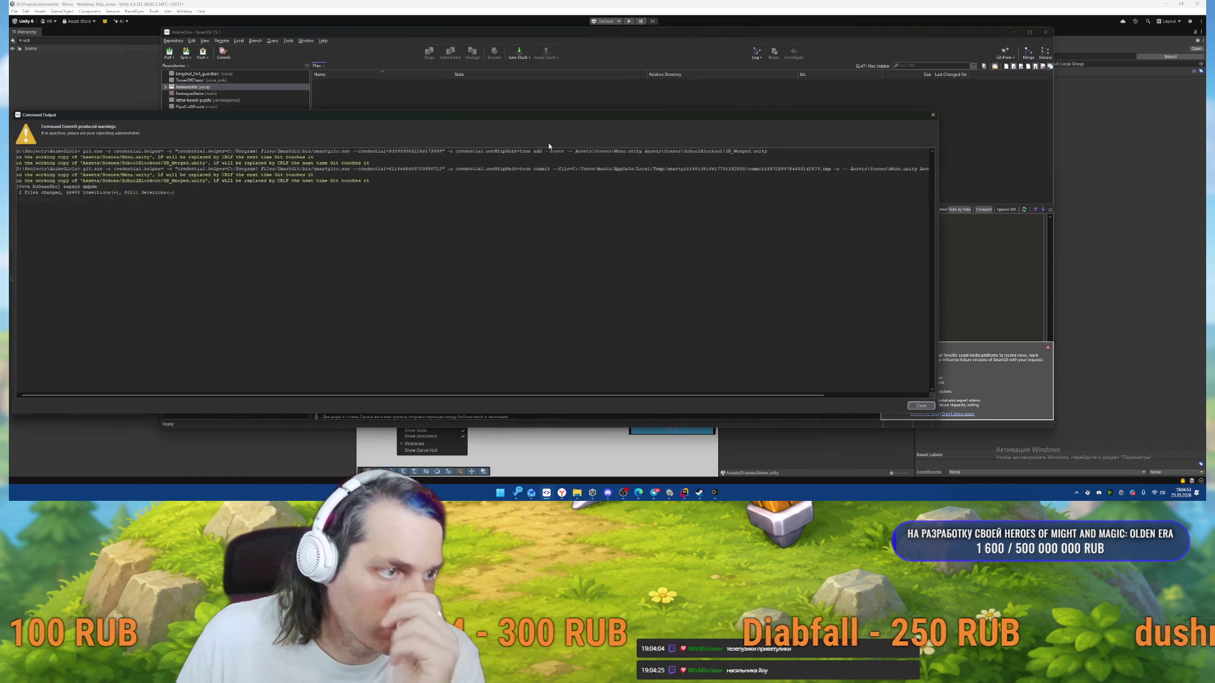
{"action": "left_click", "coordinate": [922, 408]}
{"action": "left_click", "coordinate": [204, 53]}
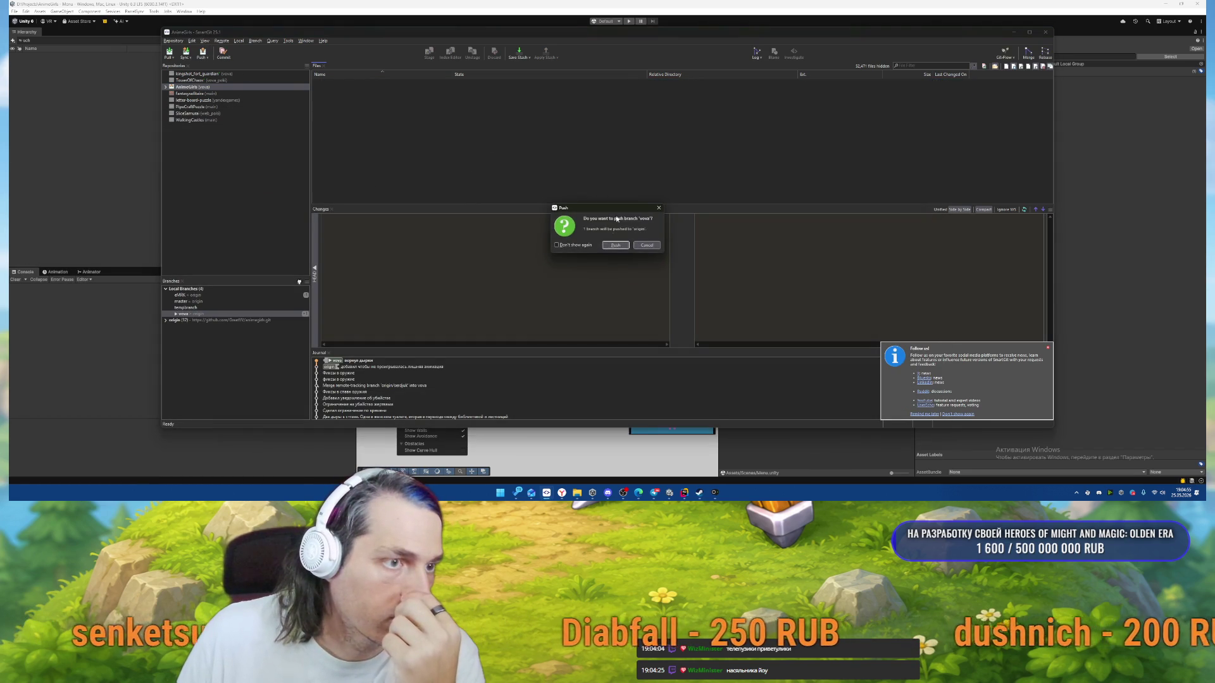
{"action": "key", "text": "Return"}
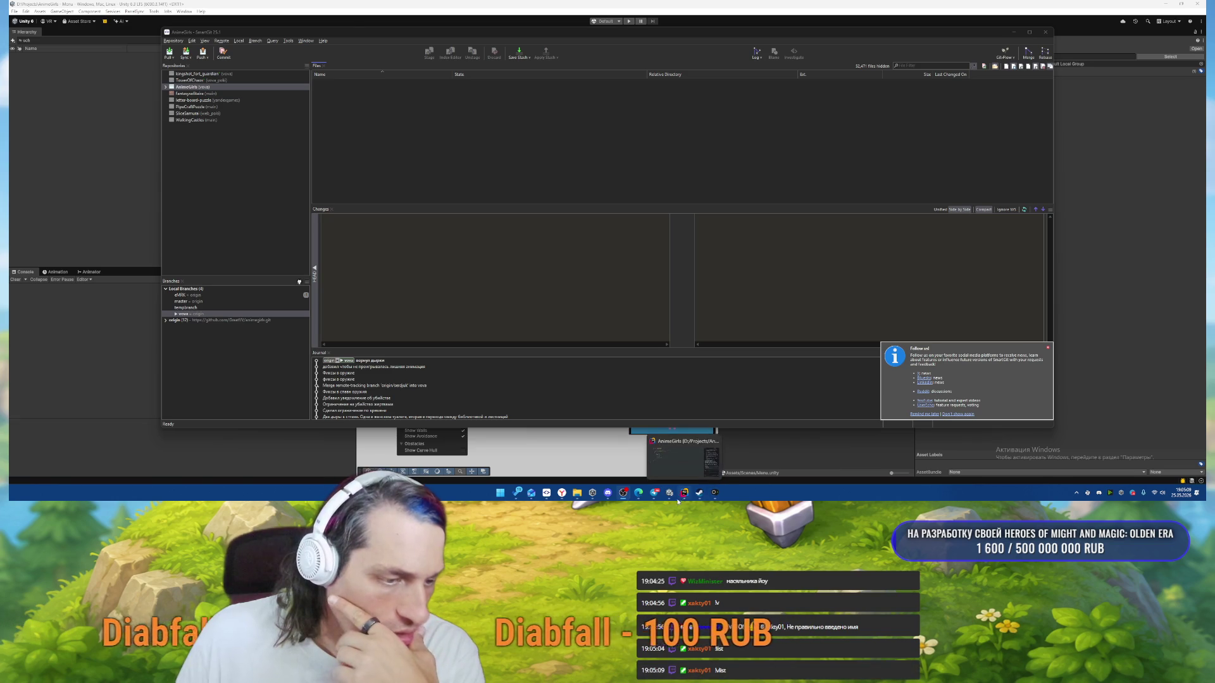
{"action": "key", "text": "alt+Tab"}
Run a quick playtest, then stop it and start a Project search.
{"action": "left_click", "coordinate": [629, 21]}
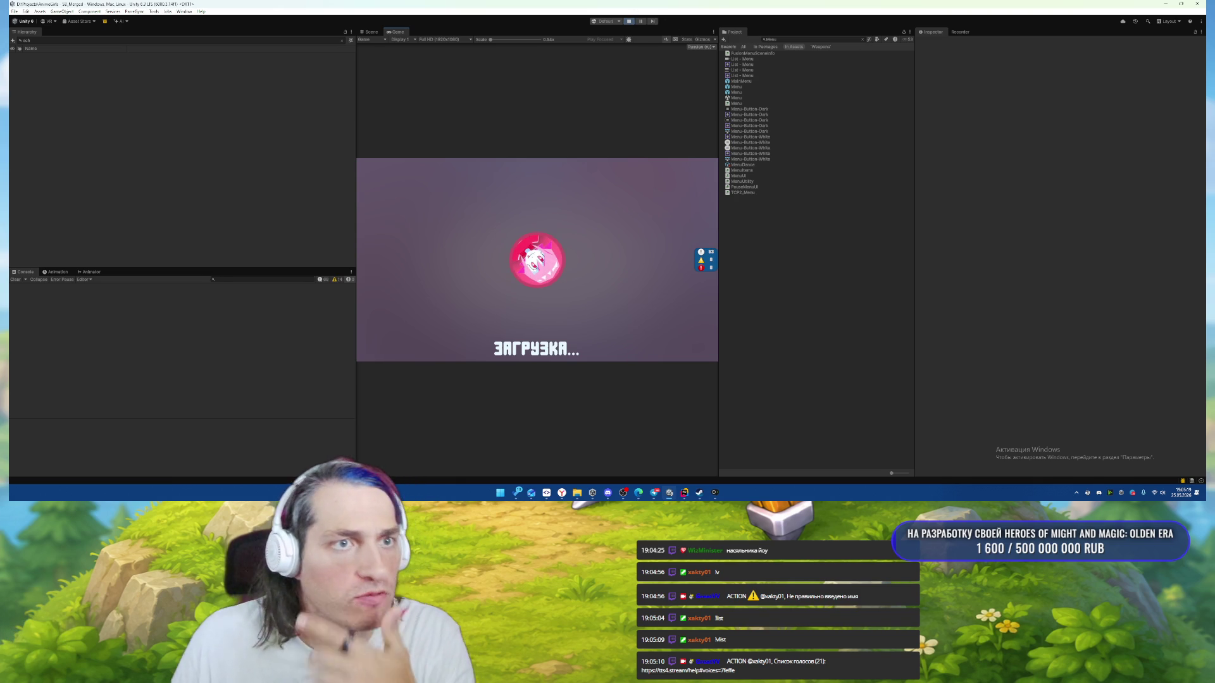
{"action": "key", "text": "ctrl+p"}
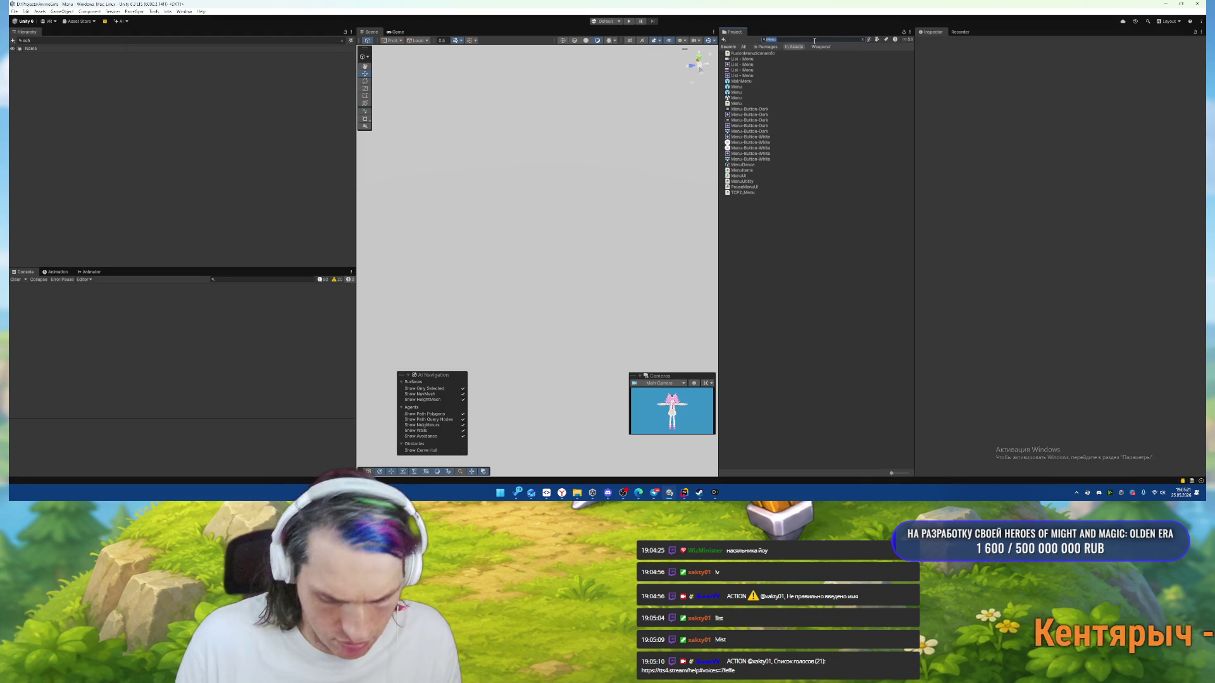
{"action": "left_click", "coordinate": [814, 40]}
{"action": "type", "text": "adesq"}
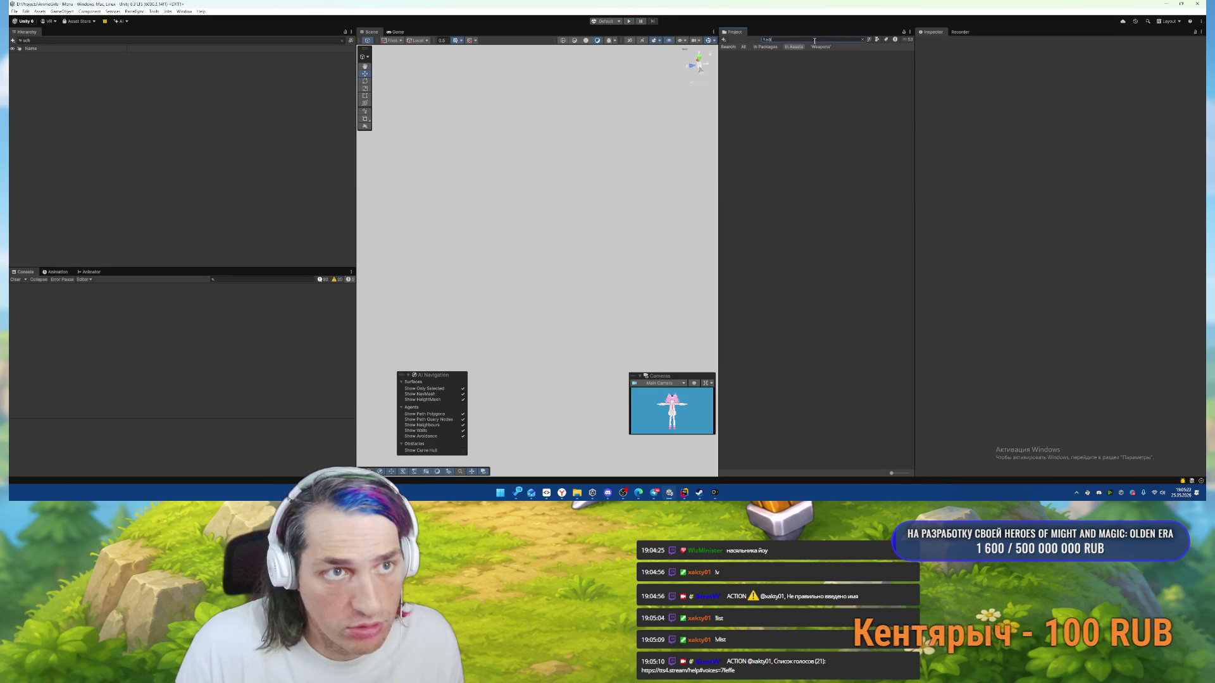
{"action": "key", "text": "BackSpace"}
{"action": "key", "text": "BackSpace"}
{"action": "key", "text": "BackSpace"}
Select the MatchConfig asset, edit its Min Players, and run forward in Play mode.
{"action": "type", "text": "ch"}
{"action": "left_click", "coordinate": [744, 58]}
{"action": "left_click", "coordinate": [1056, 89]}
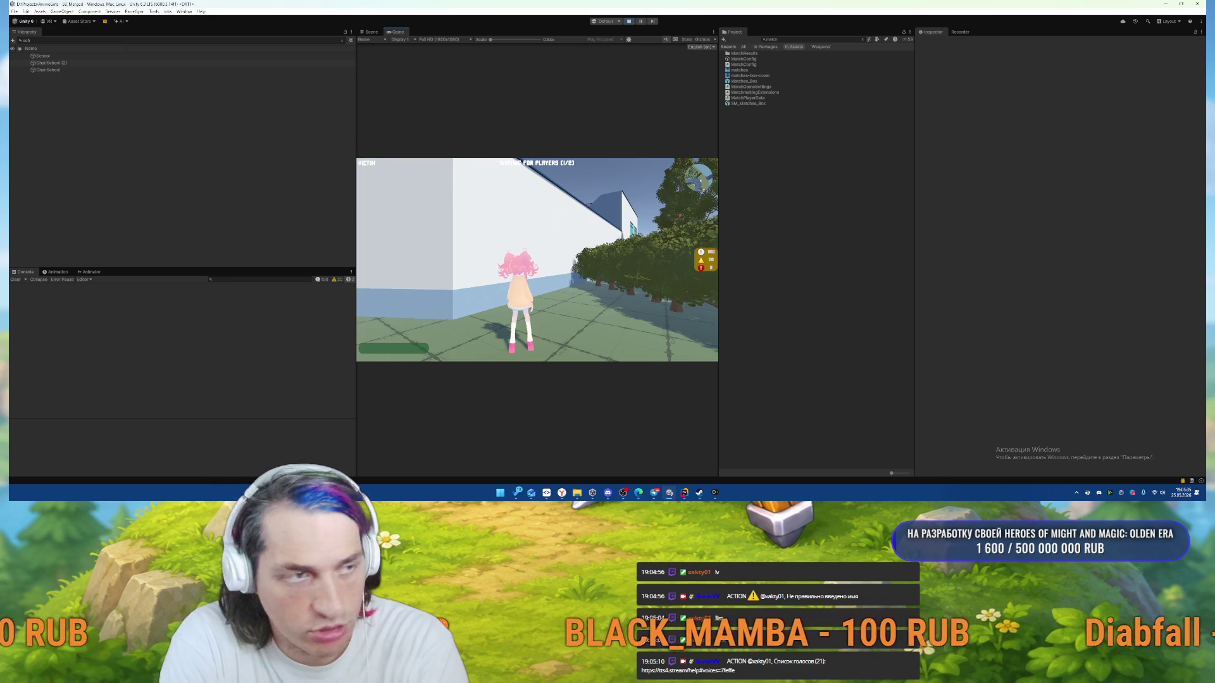
{"action": "key", "text": "w"}
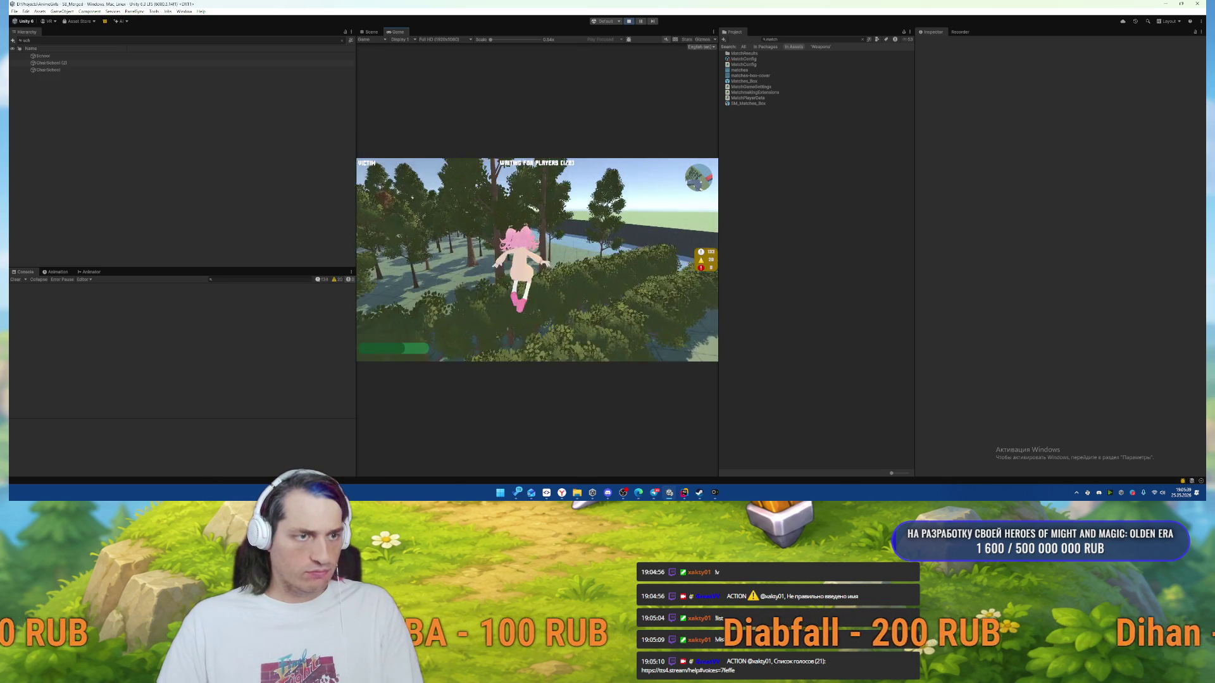
Keep the character running and jumping through the bushes toward the school.
{"action": "key", "text": "space"}
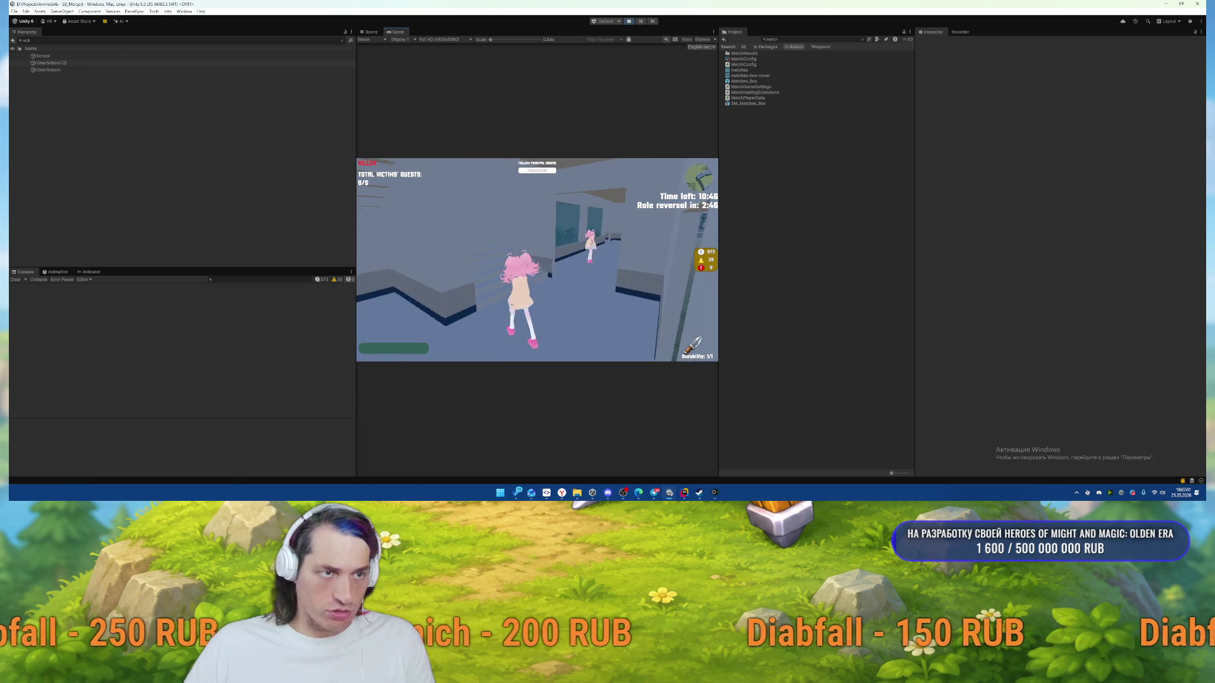
Run the character through the school corridors, classrooms and past the open doors.
{"action": "key", "text": "w"}
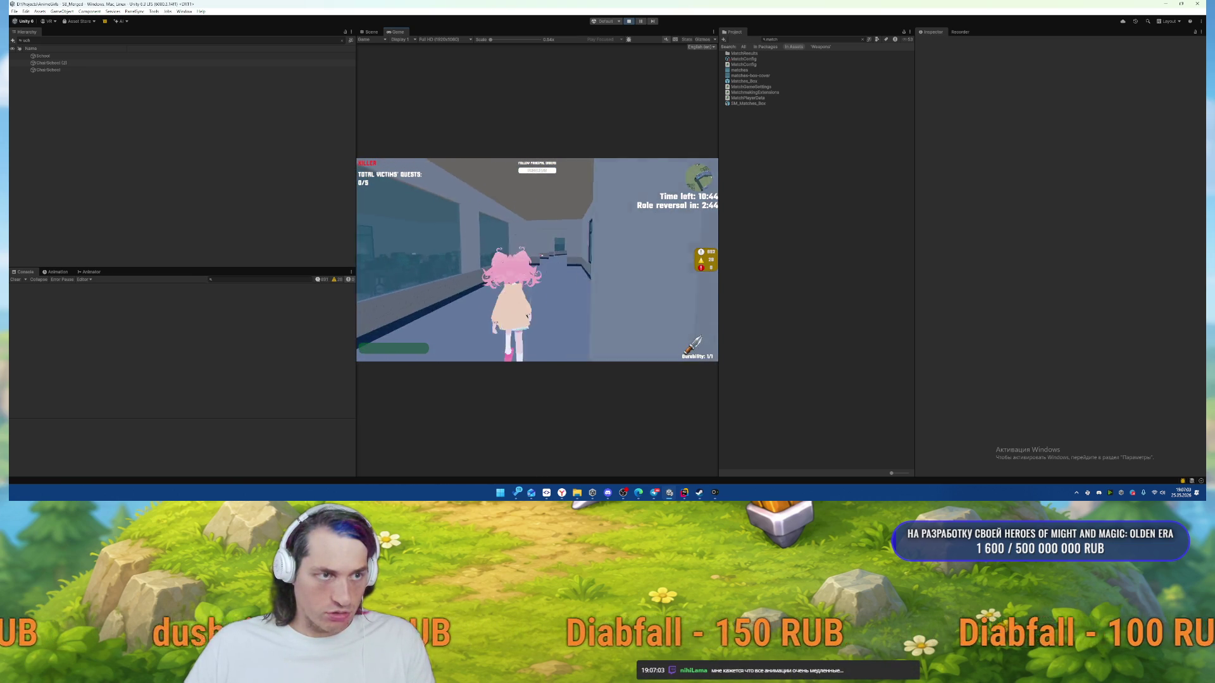
{"action": "key", "text": "w"}
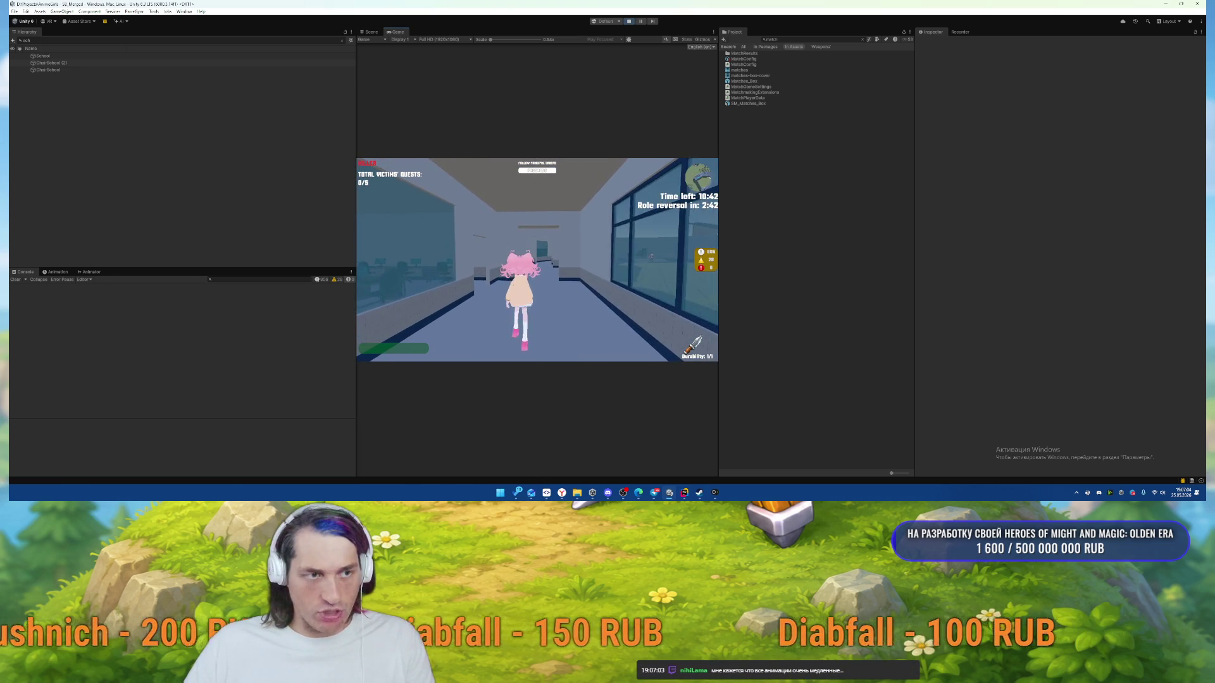
{"action": "key", "text": "w"}
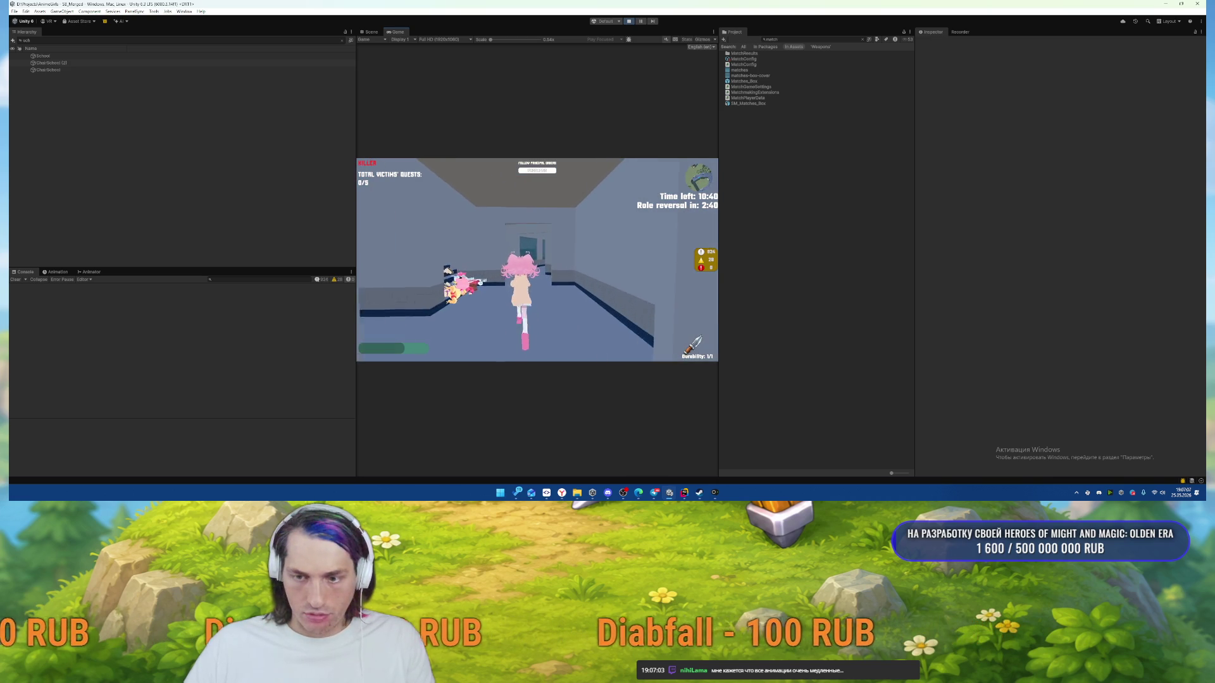
{"action": "key", "text": "w"}
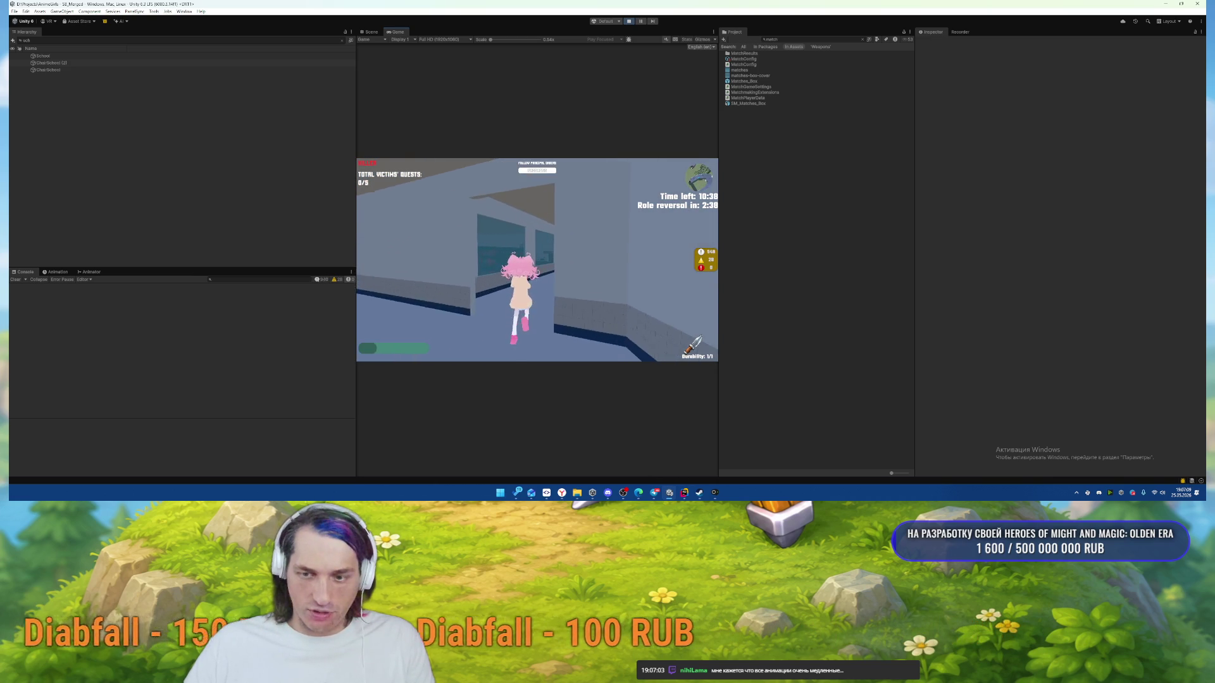
{"action": "key", "text": "w"}
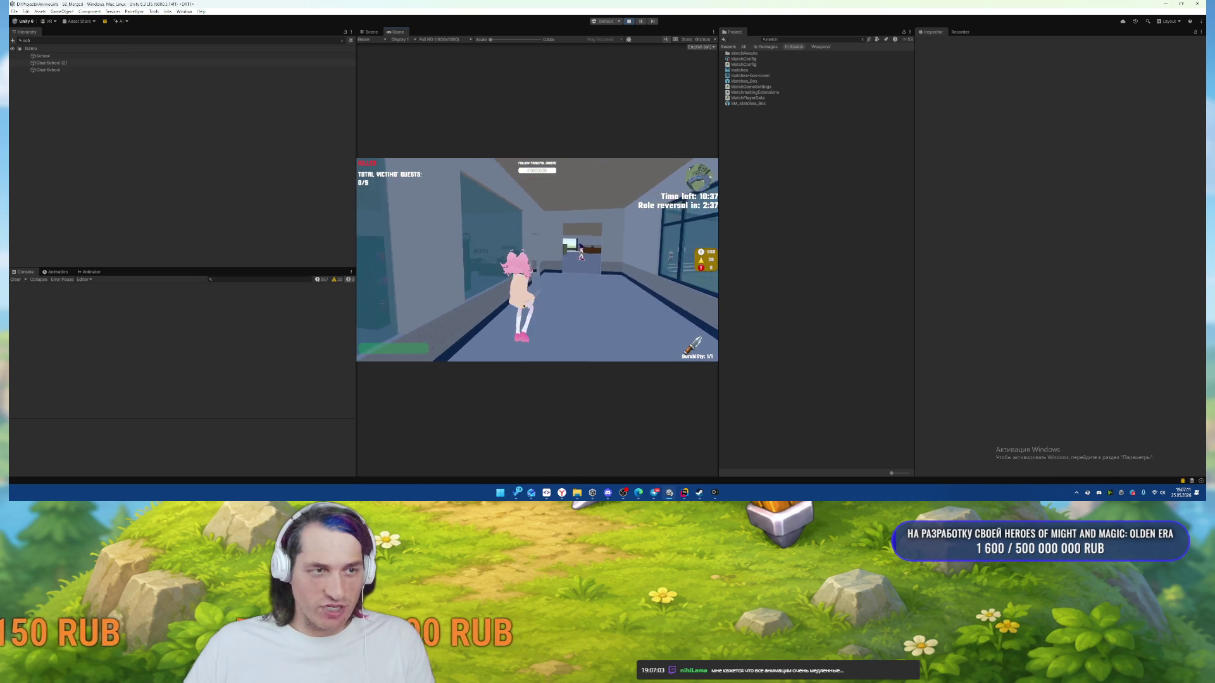
{"action": "key", "text": "w"}
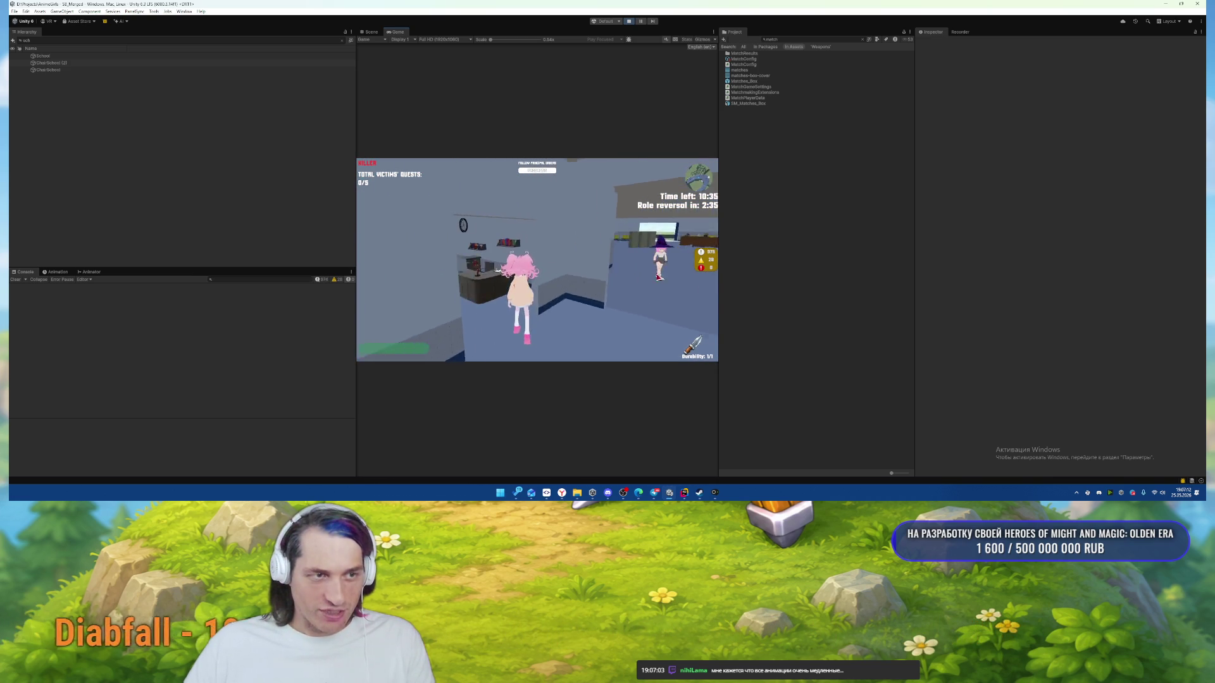
{"action": "key", "text": "w"}
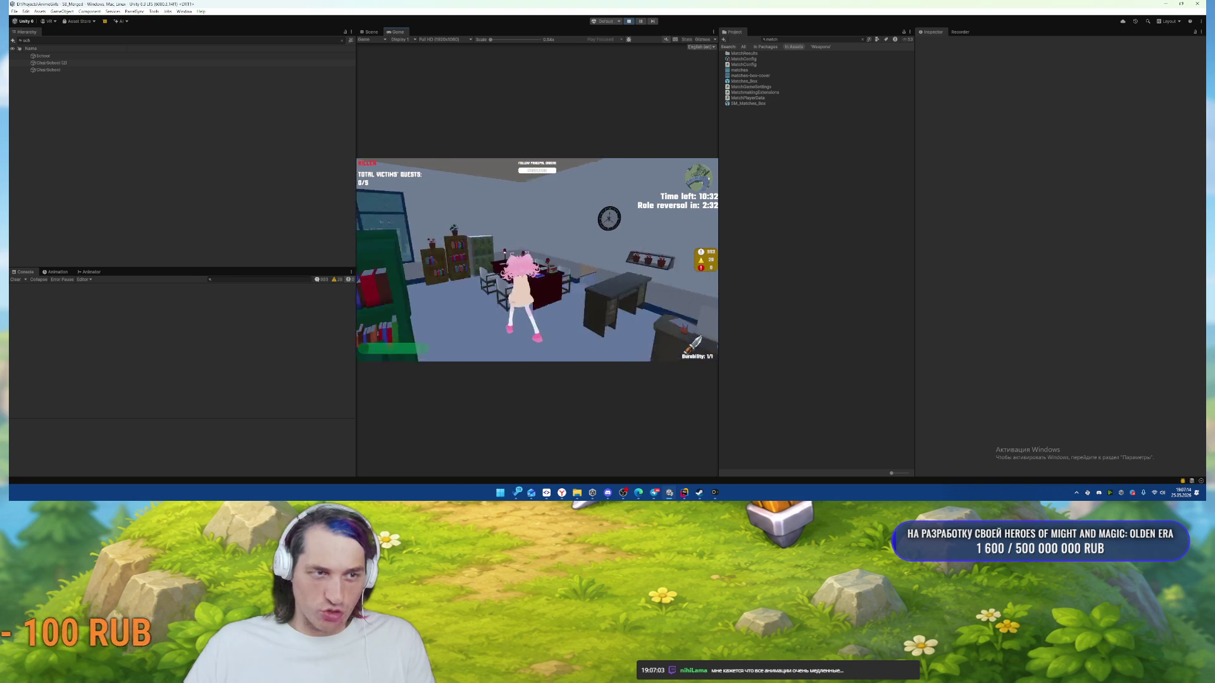
{"action": "key", "text": "w"}
{"action": "key", "text": "w"}
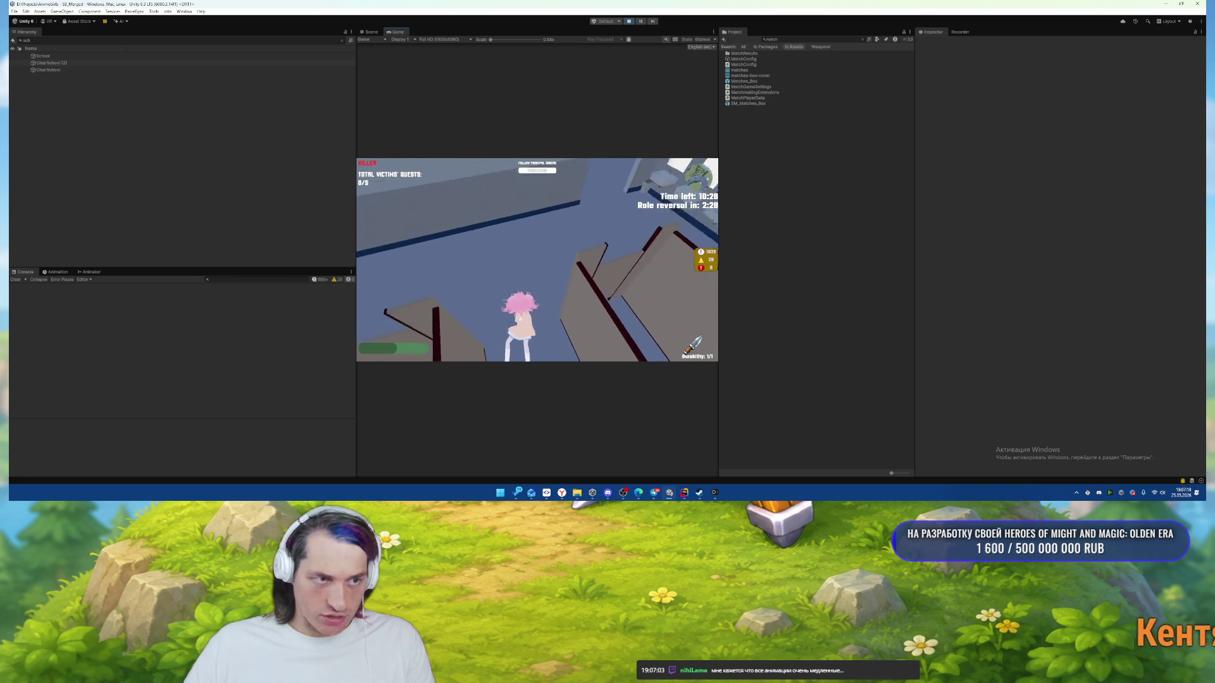
{"action": "key", "text": "w"}
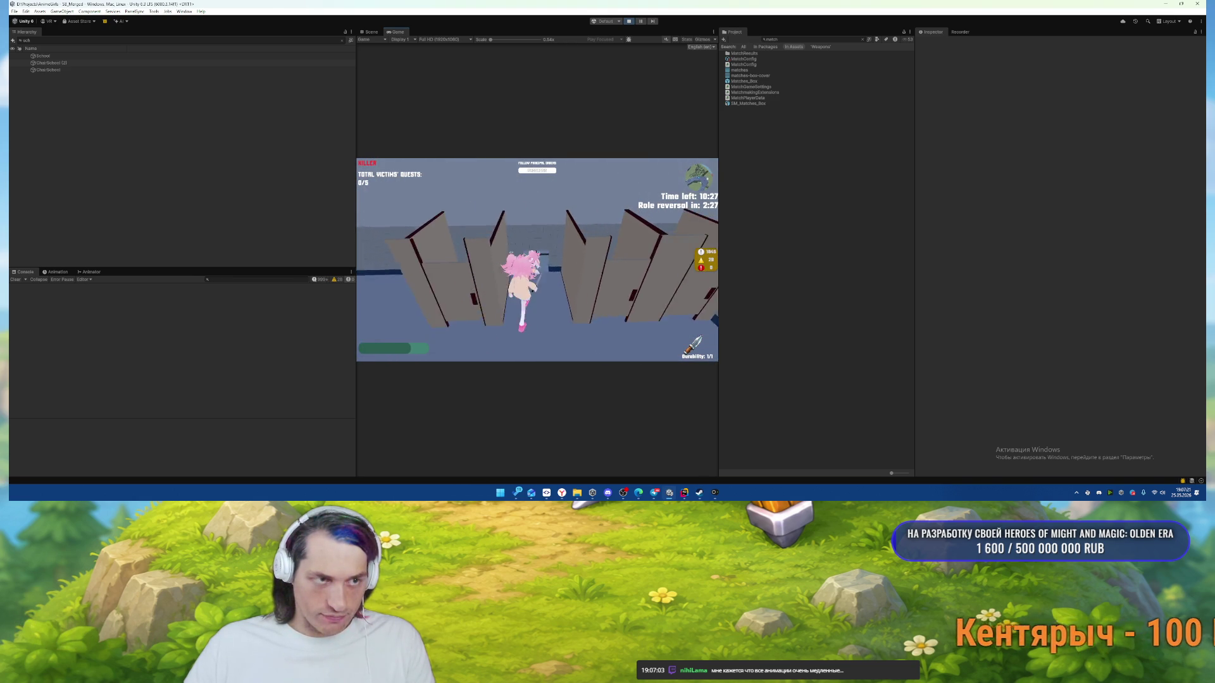
{"action": "key", "text": "w"}
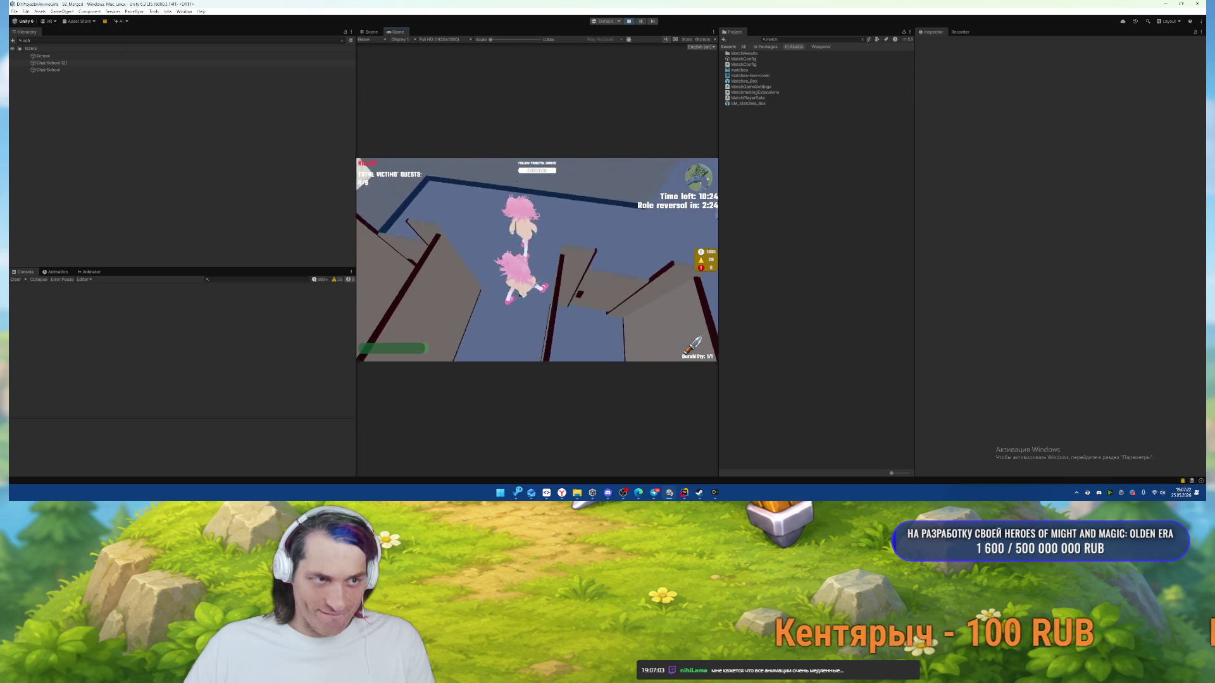
Land the final kill to win the match: 7 NPC kills, 135 XP, 50 reward.
{"action": "left_click", "coordinate": [524, 263]}
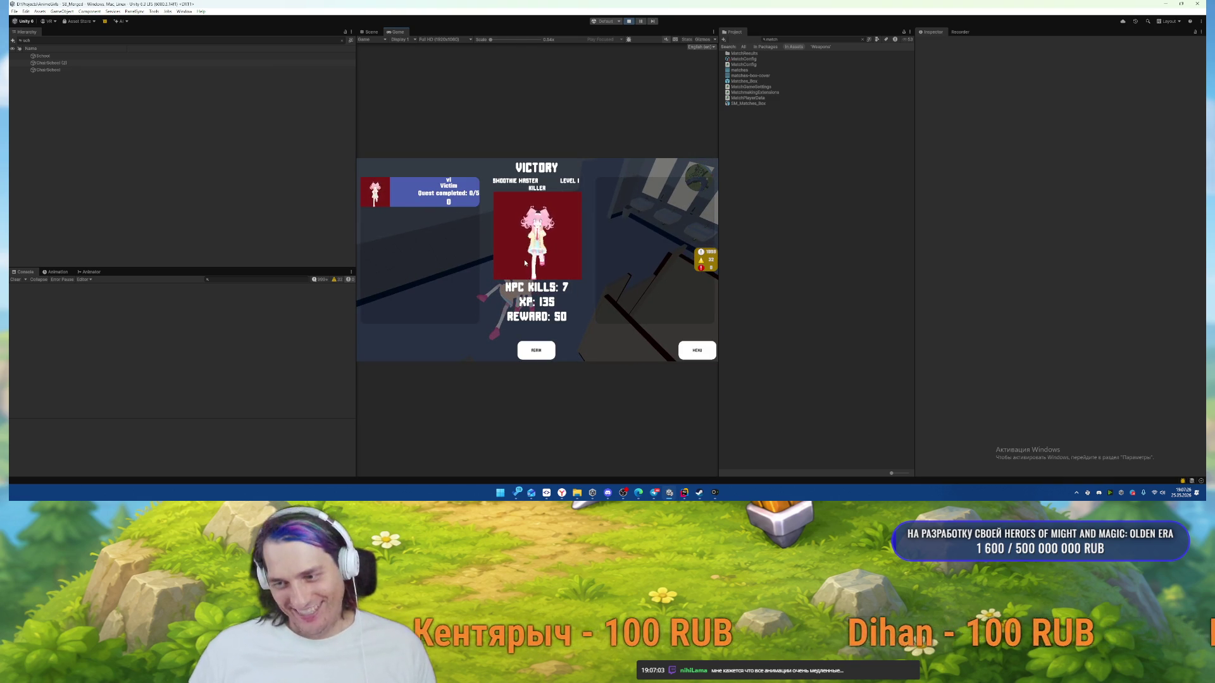
{"action": "left_click", "coordinate": [539, 355]}
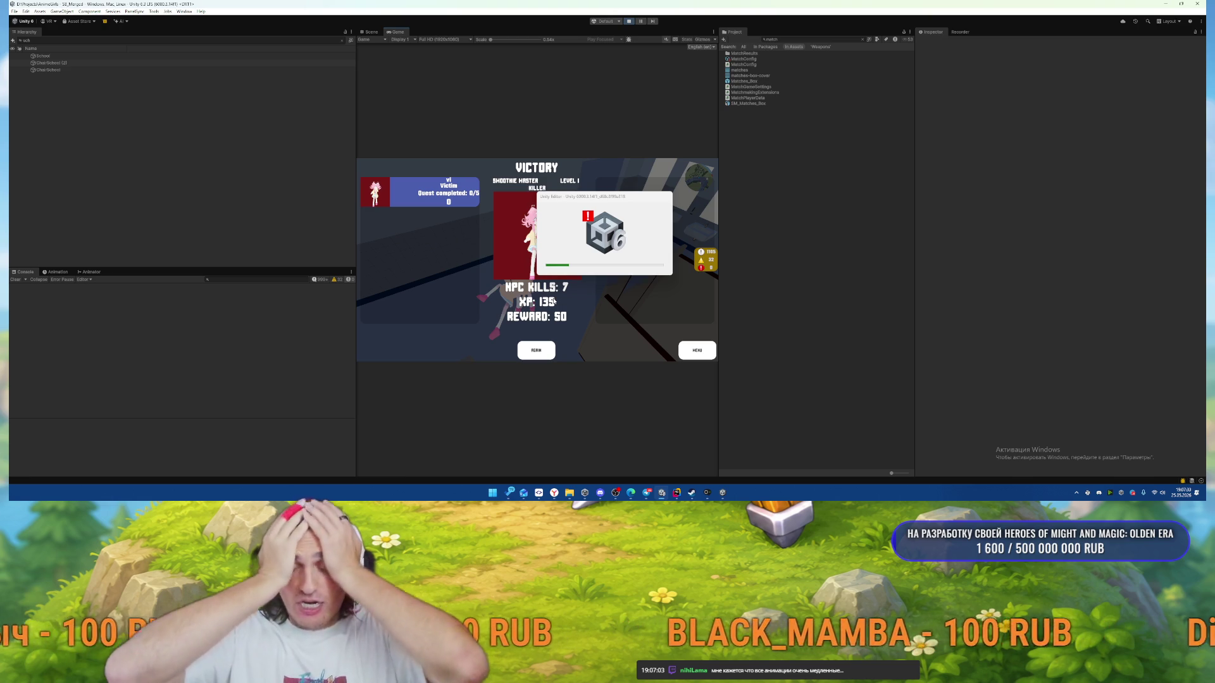
{"action": "left_click", "coordinate": [676, 492]}
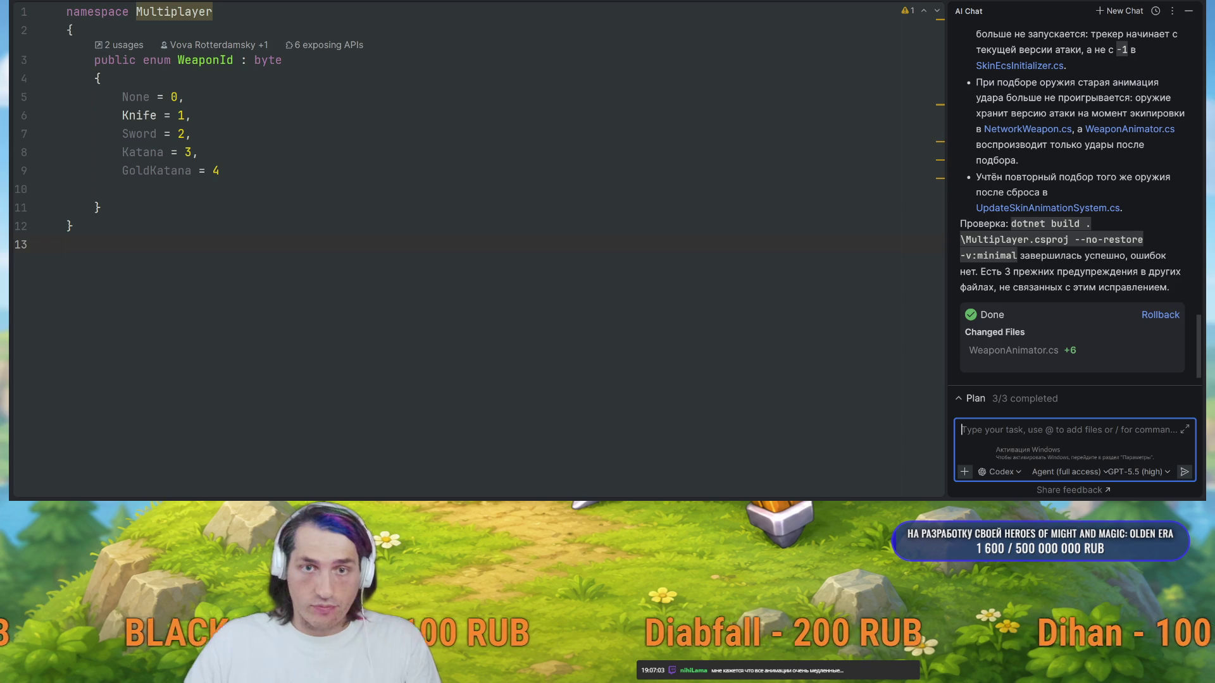
Reopen the most recent weapon-drop conversation from Rider's AI chat history.
{"action": "left_click", "coordinate": [1154, 12]}
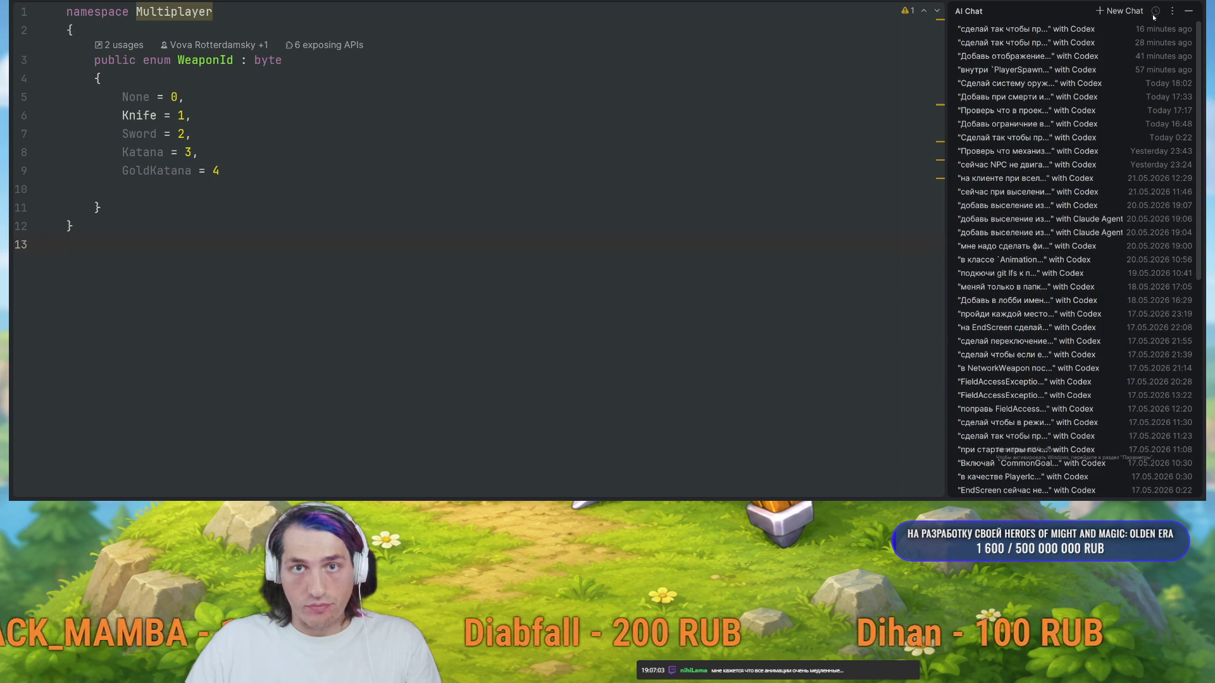
{"action": "left_click", "coordinate": [999, 44]}
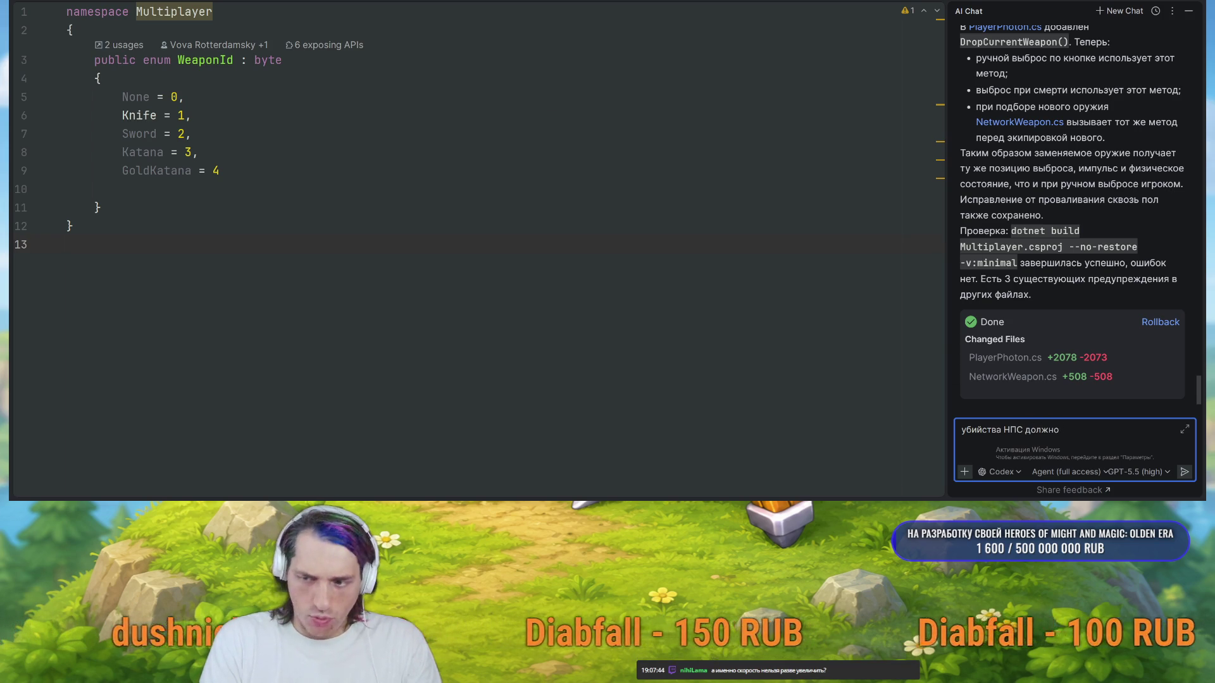
Send the AI chat request that NPC kills also spend weapon durability, then dismiss the Unity Bug Reporter.
{"action": "type", "text": "так же тратить вынос"}
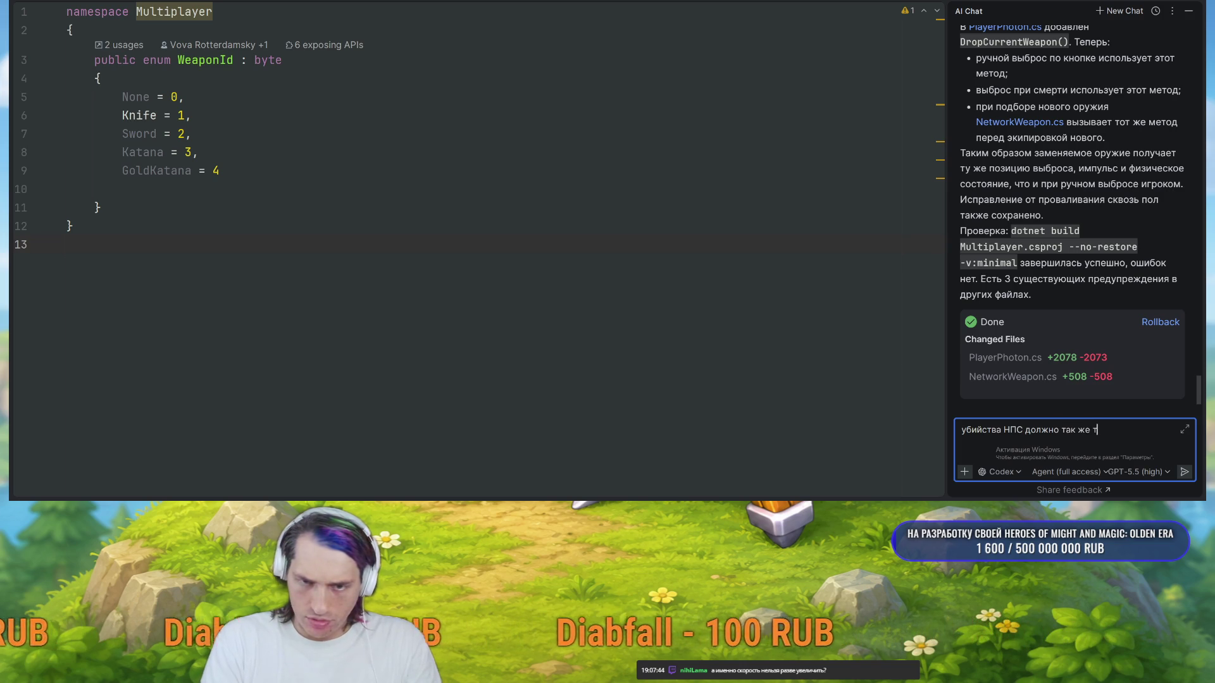
{"action": "type", "text": "ливото"}
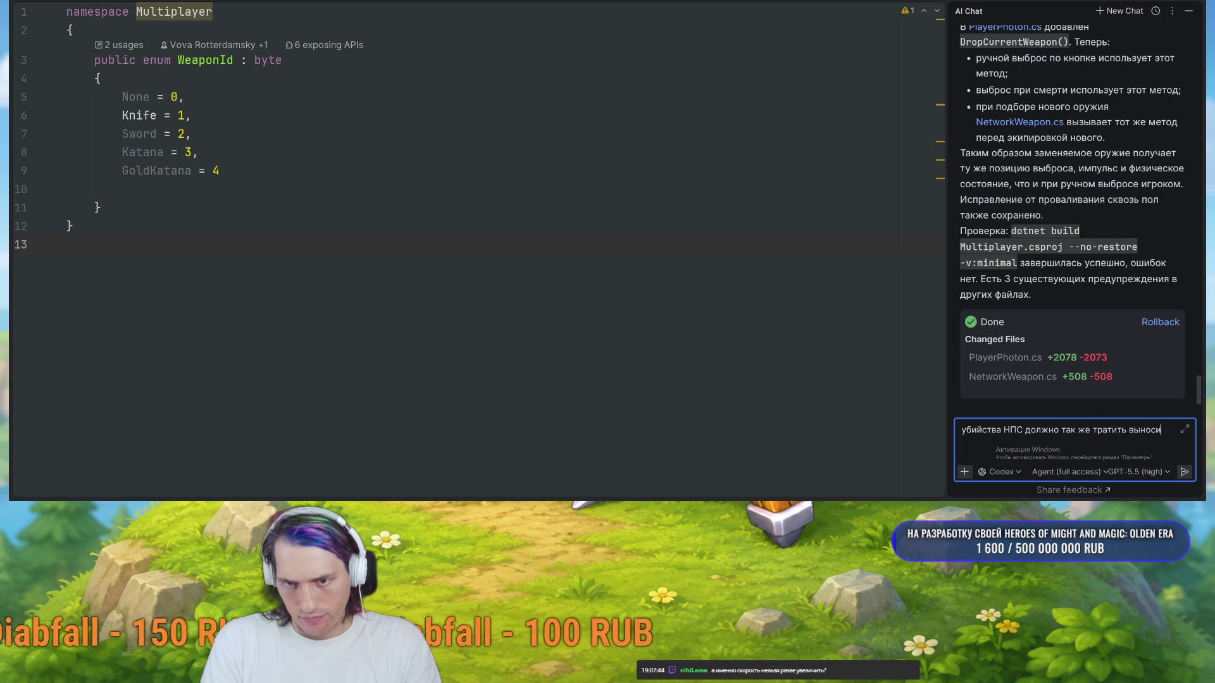
{"action": "key", "text": "BackSpace"}
{"action": "key", "text": "BackSpace"}
{"action": "type", "text": "с"}
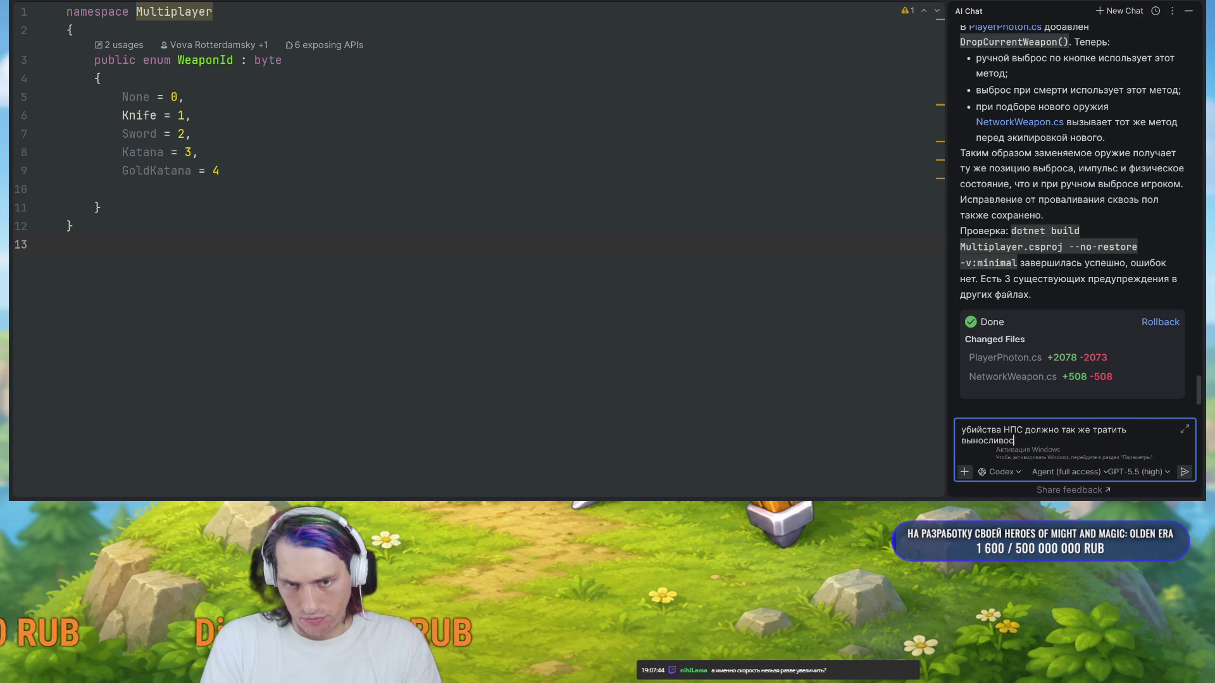
{"action": "type", "text": "ия"}
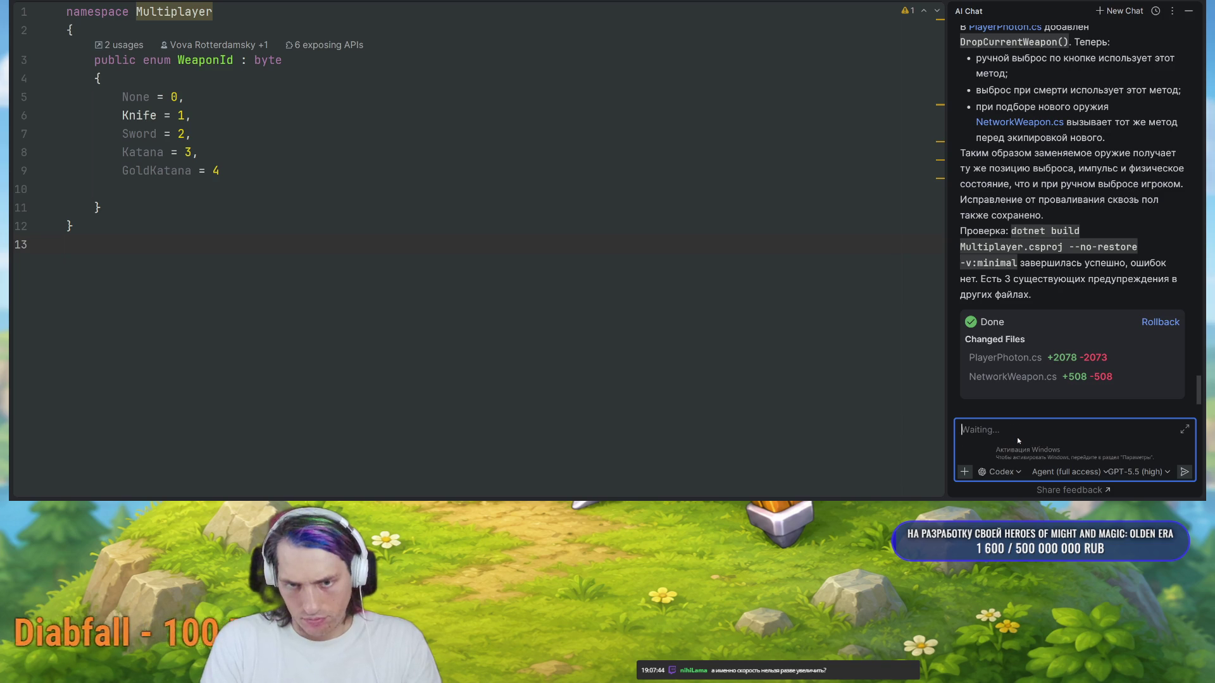
{"action": "key", "text": "Return"}
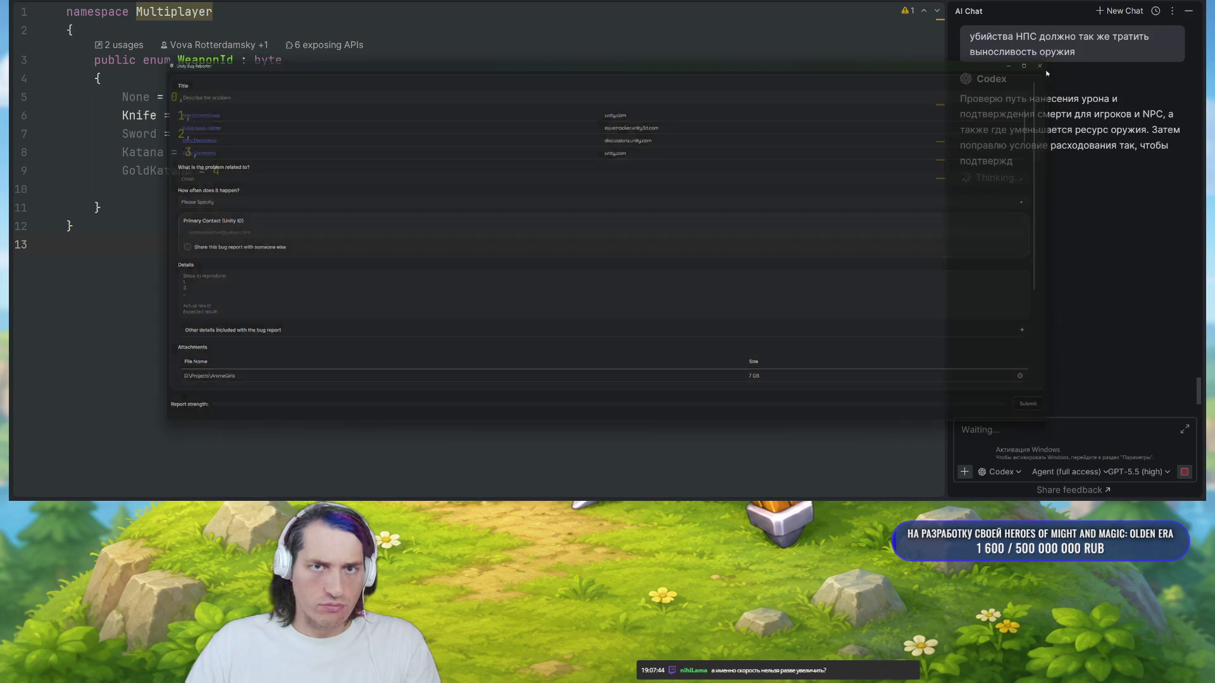
{"action": "left_click", "coordinate": [1048, 63]}
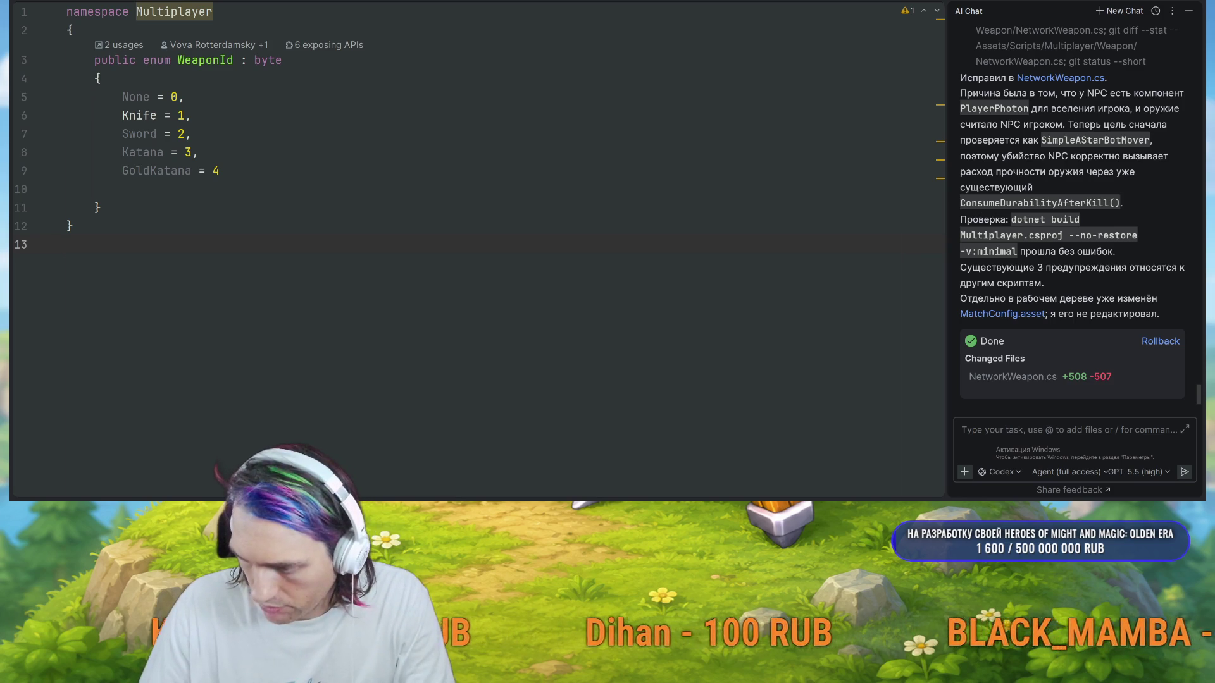
Bring SmartGit to the front, showing MatchConfig.asset and NetworkWeapon.cs as modified.
{"action": "left_click", "coordinate": [962, 429]}
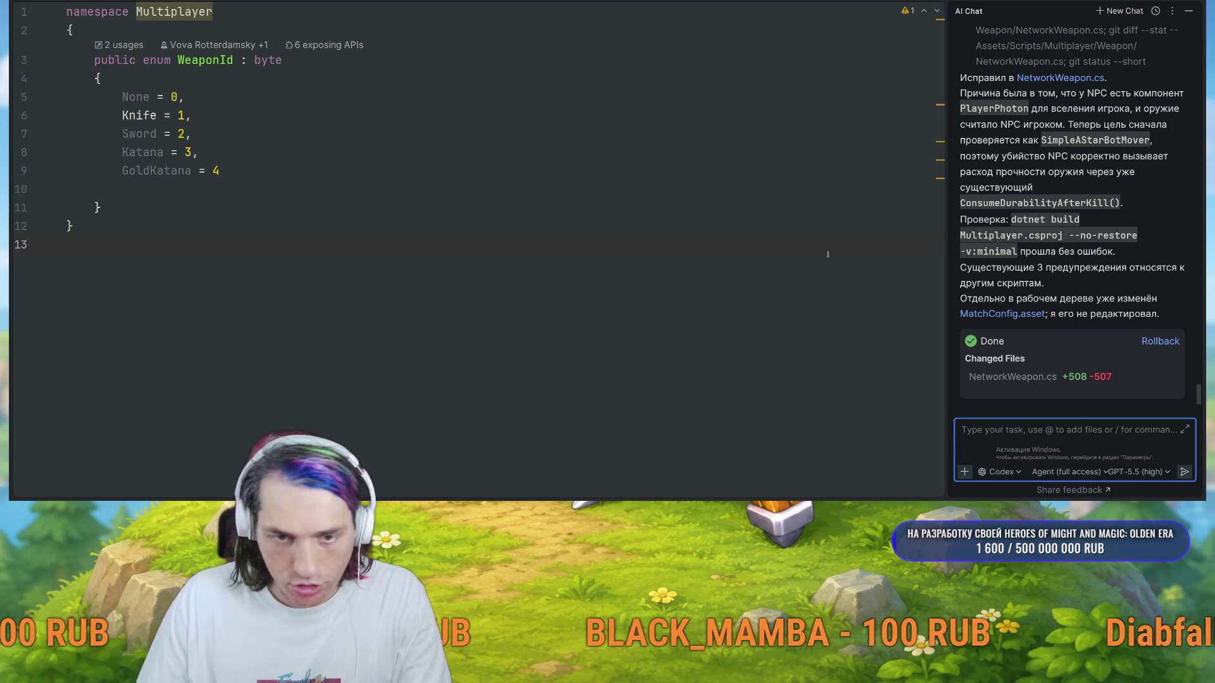
{"action": "key", "text": "alt+Tab"}
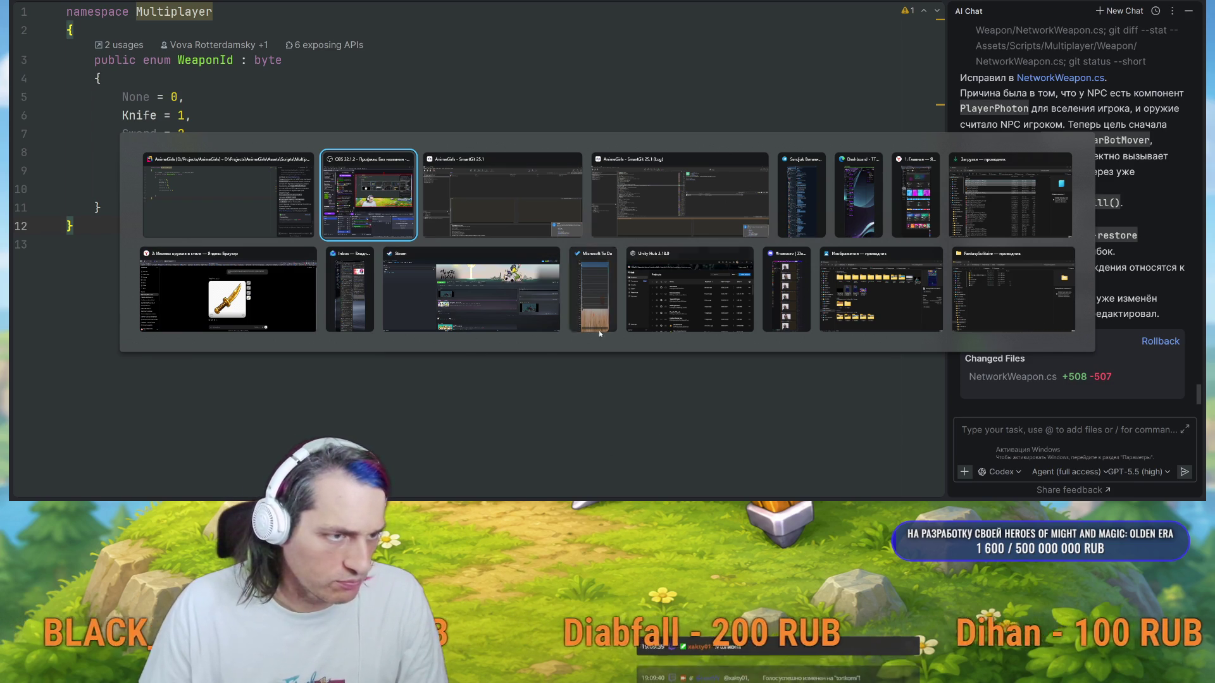
{"action": "left_click", "coordinate": [769, 399]}
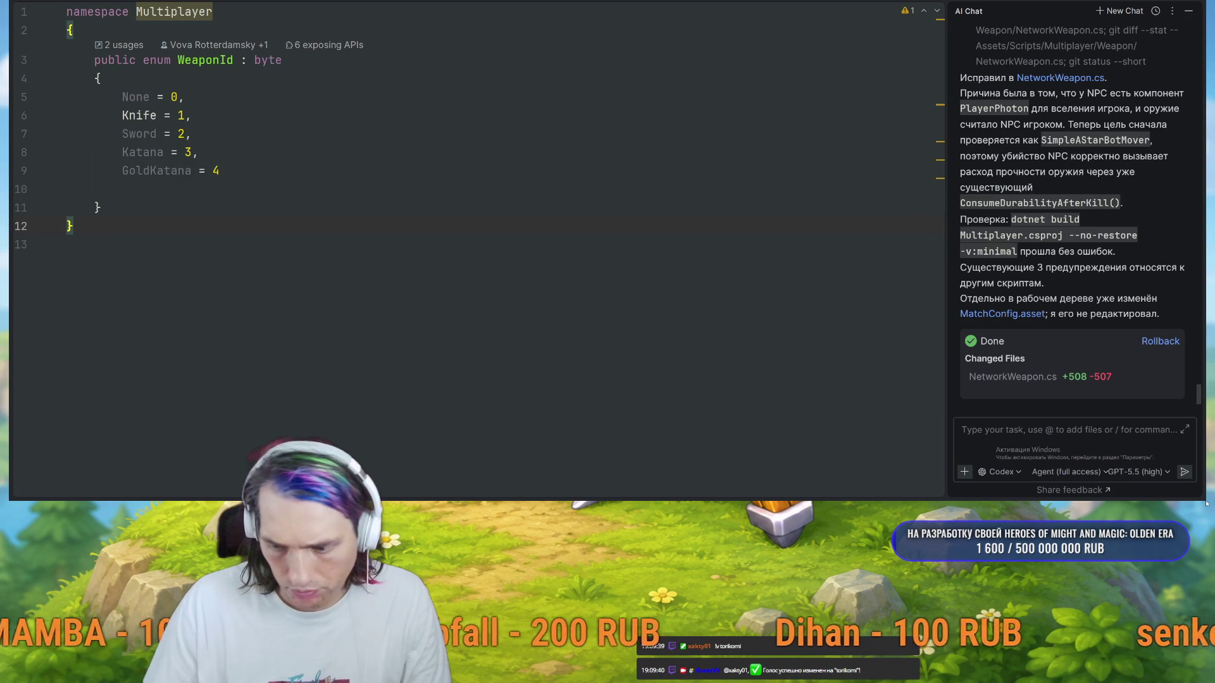
{"action": "left_click", "coordinate": [607, 492]}
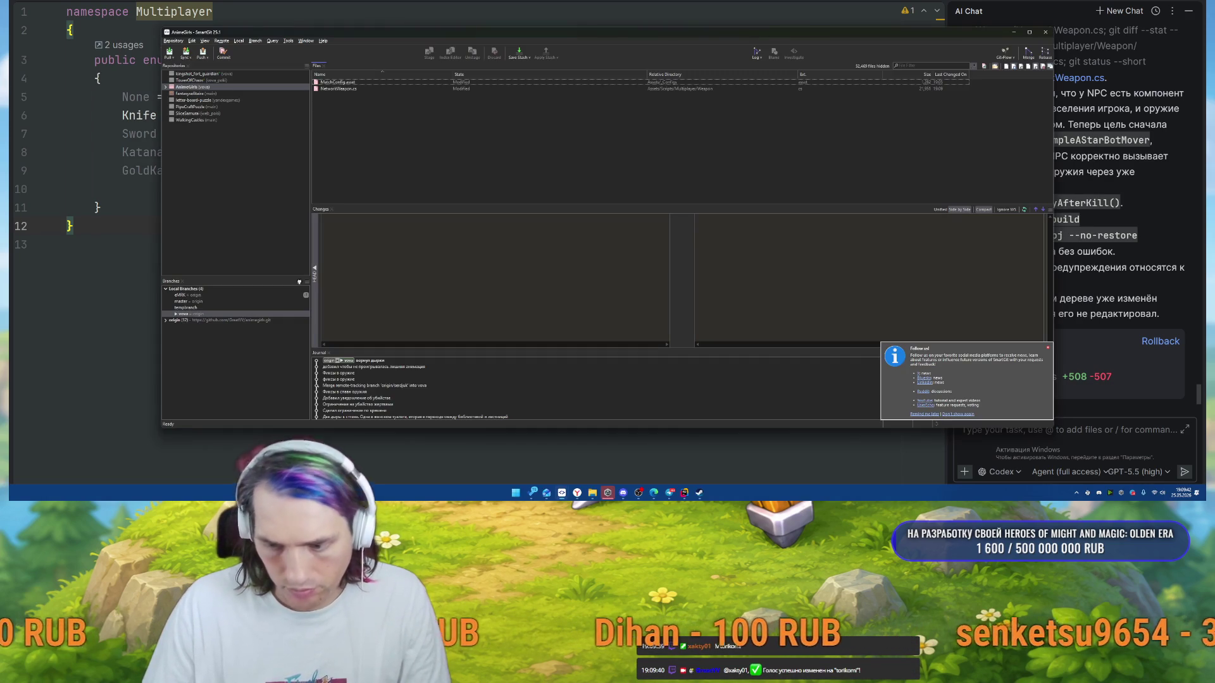